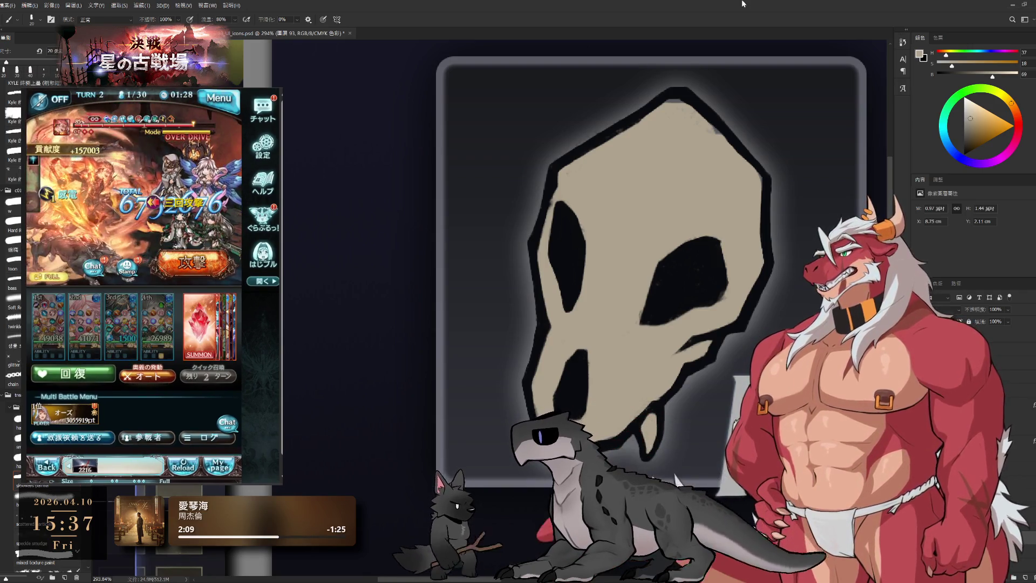
# Step: Keep the thicker dark skull outline after comparing versions and sampling the dark blue
pyautogui.hotkey('ctrl', 'z')
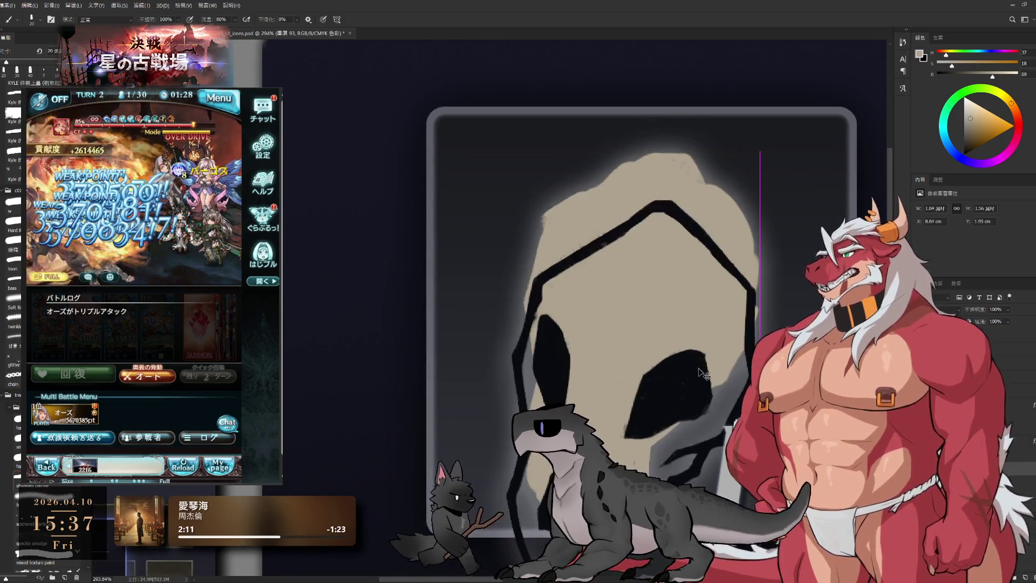
pyautogui.keyDown('alt'); pyautogui.click(694, 337); pyautogui.keyUp('alt')
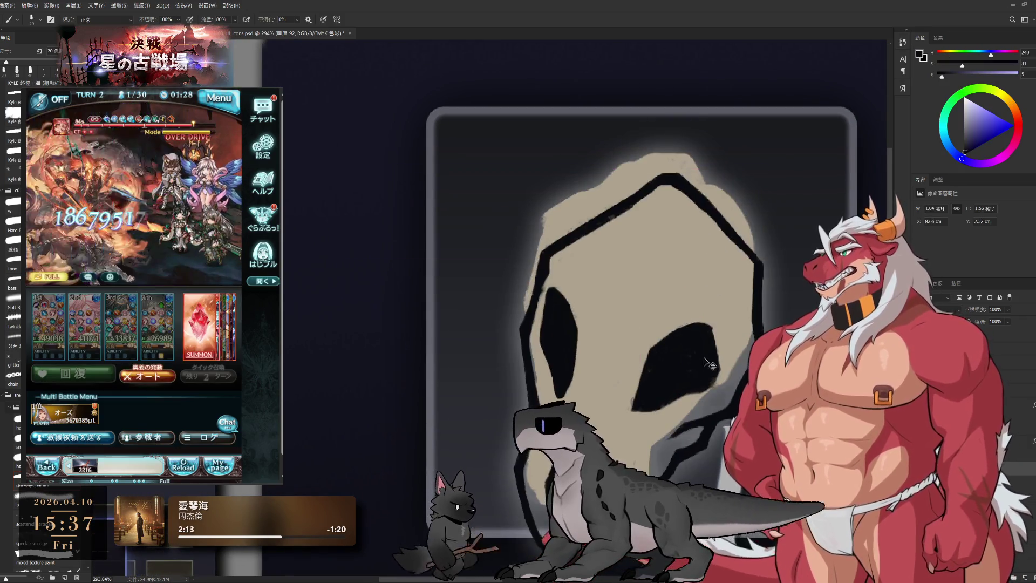
pyautogui.hotkey('ctrl', 'z')
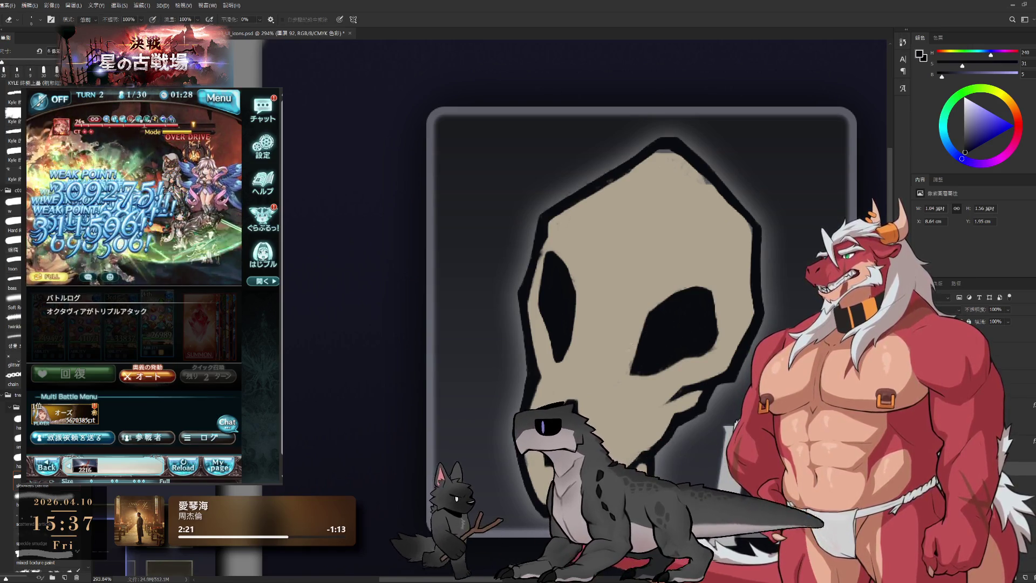
# Step: Touch up the skull's edges close up, alternating brush and eraser
pyautogui.press('b')
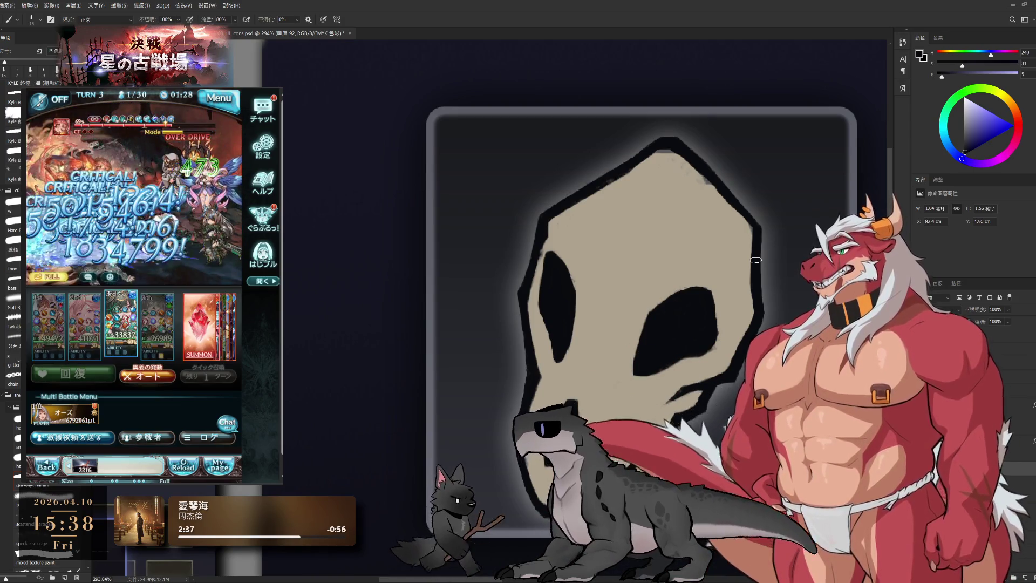
pyautogui.moveTo(682, 339)
pyautogui.mouseDown()
pyautogui.moveTo(696, 348)
pyautogui.moveTo(695, 368)
pyautogui.mouseUp()
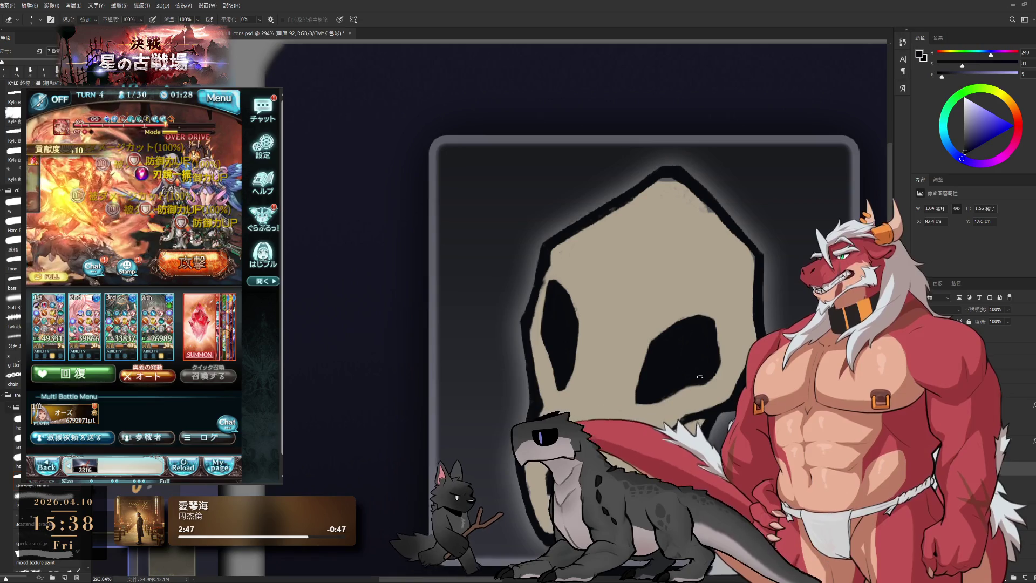
pyautogui.press('e')
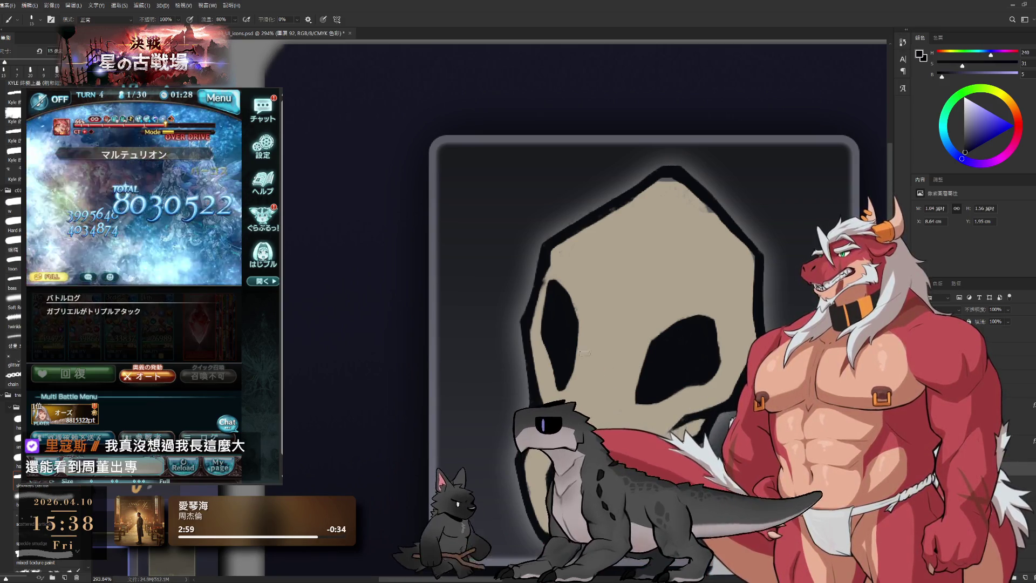
pyautogui.scroll(3, 644, 313)
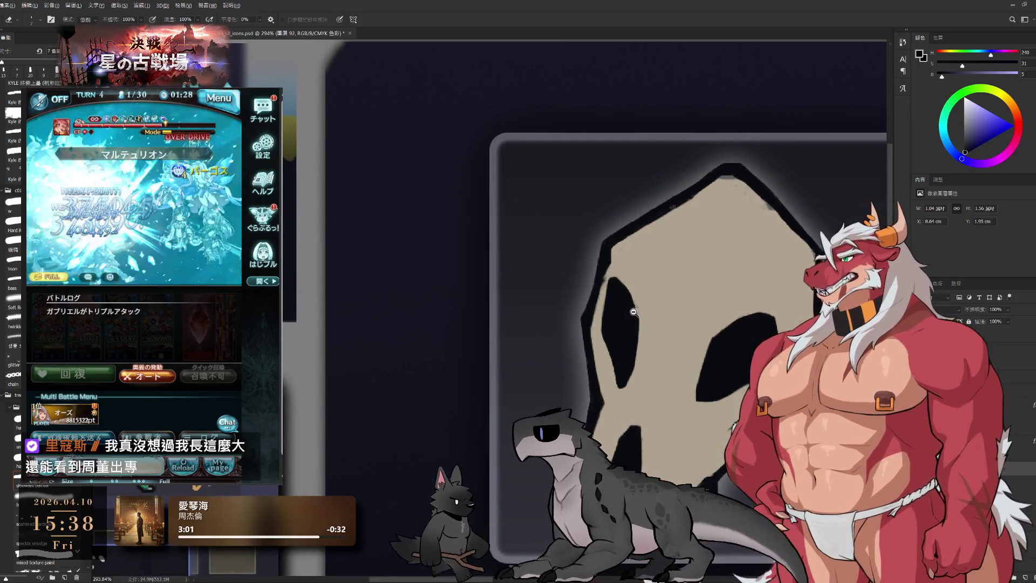
pyautogui.scroll(1, 644, 313)
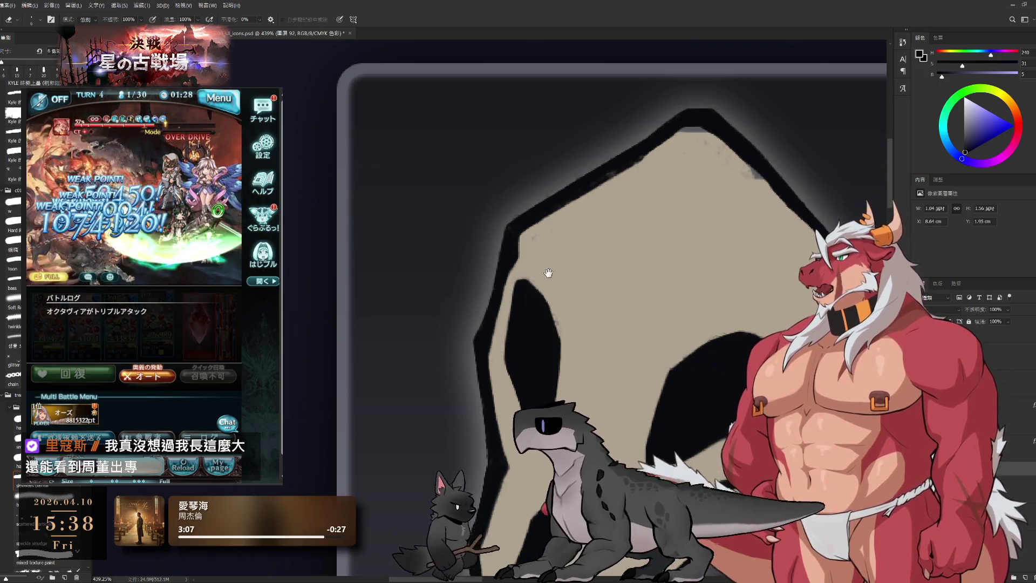
# Step: Sample beige and dark blue-grey near the skull's top, undoing an accidental outline nudge
pyautogui.moveTo(548, 272); pyautogui.dragTo(502, 348)
pyautogui.press('b')
pyautogui.keyDown('alt'); pyautogui.click(617, 282); pyautogui.keyUp('alt')
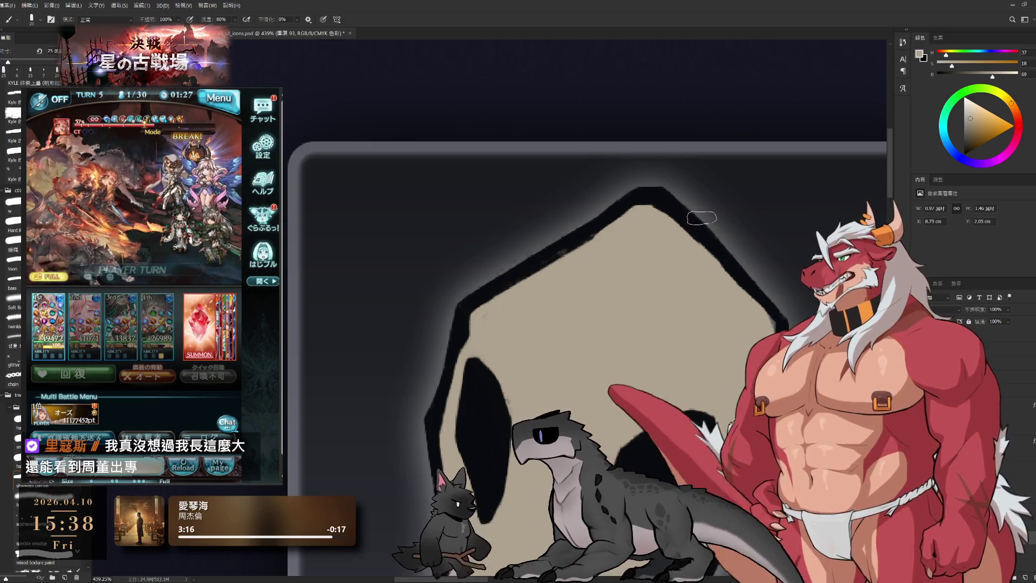
pyautogui.moveTo(709, 227); pyautogui.dragTo(716, 276)
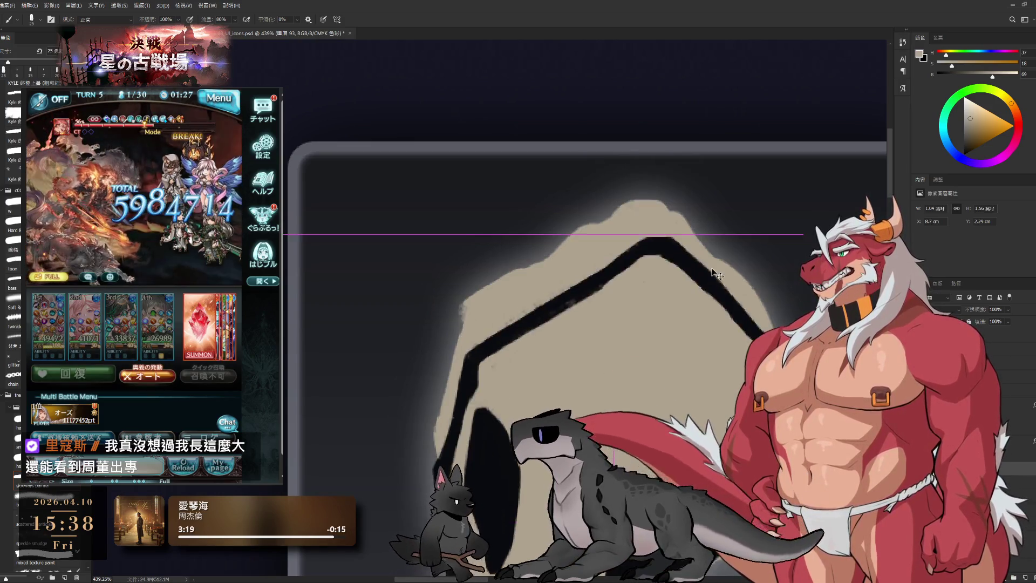
pyautogui.hotkey('ctrl', 'z')
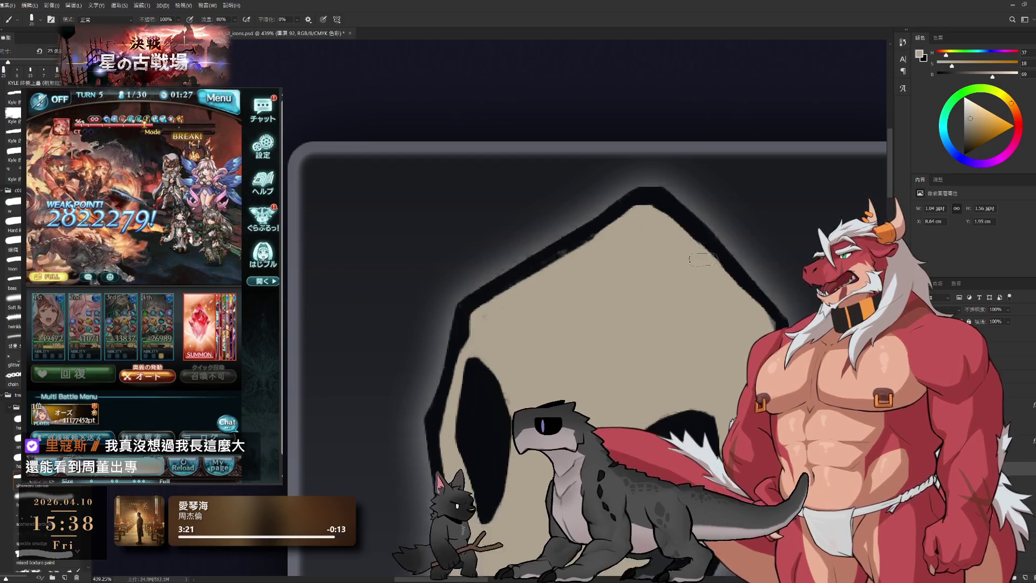
pyautogui.keyDown('alt'); pyautogui.click(703, 217); pyautogui.keyUp('alt')
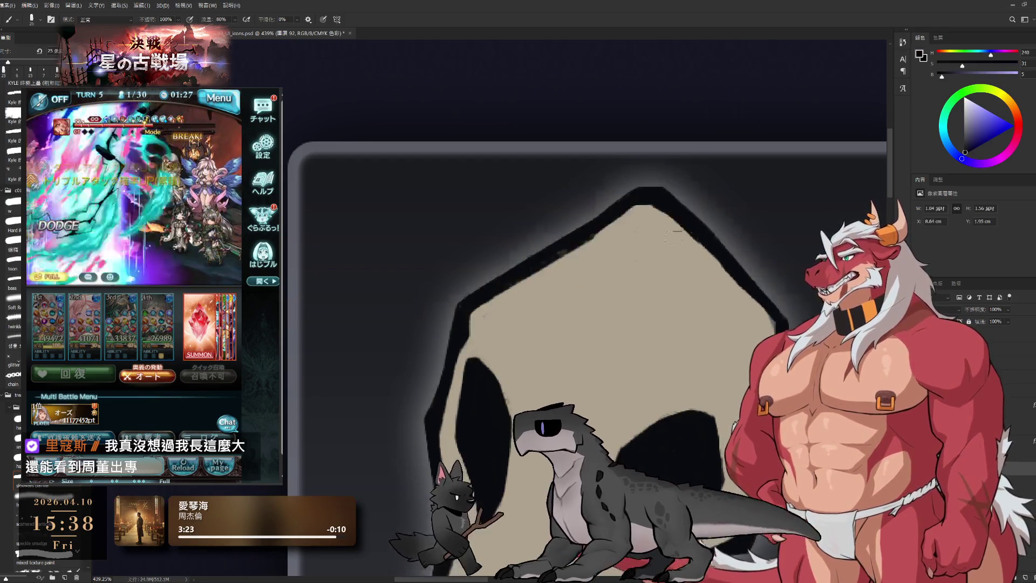
# Step: Smooth the dark outline along the skull's crown with brush and eraser
pyautogui.moveTo(606, 246); pyautogui.dragTo(667, 278)
pyautogui.press('e')
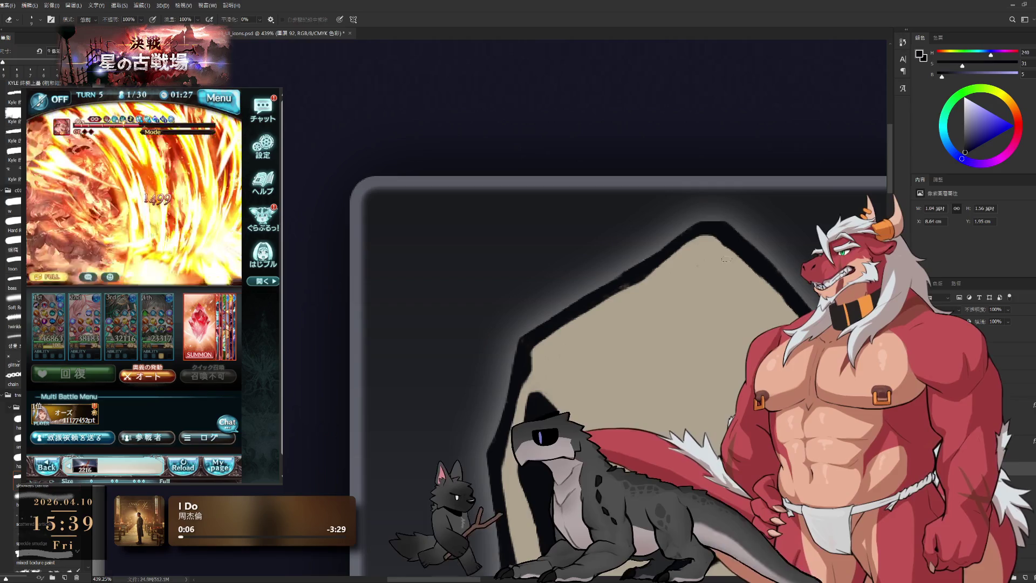
pyautogui.press('e')
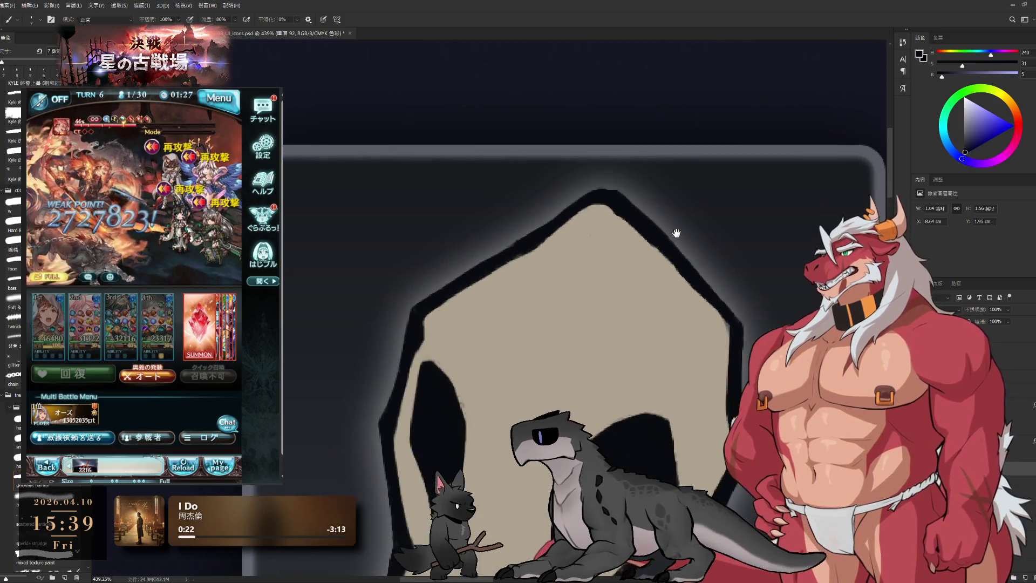
pyautogui.moveTo(737, 238); pyautogui.dragTo(629, 277)
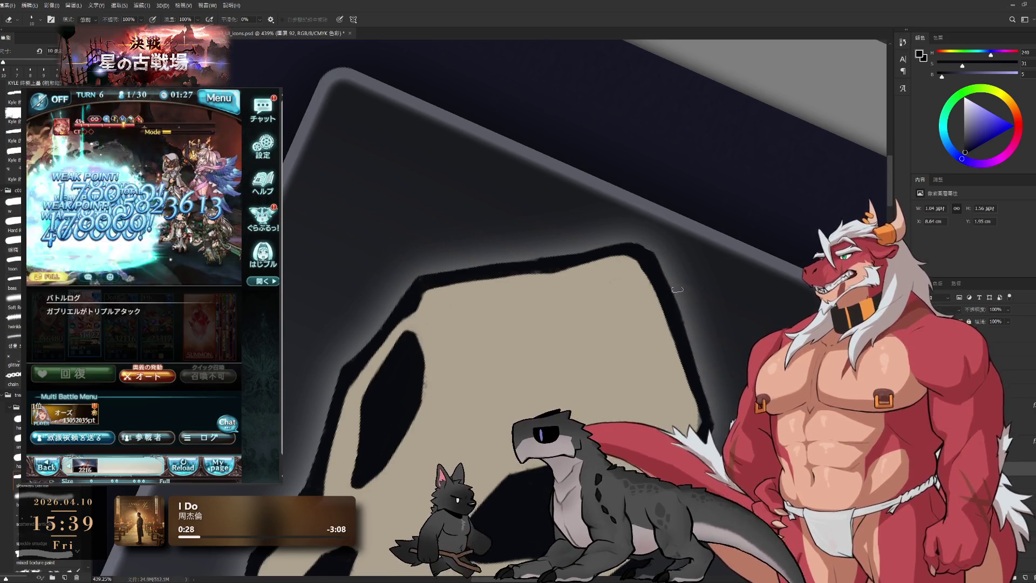
# Step: Carry the smoothed dark outline around the eye sockets and down the left cheek
pyautogui.moveTo(675, 290); pyautogui.dragTo(671, 285)
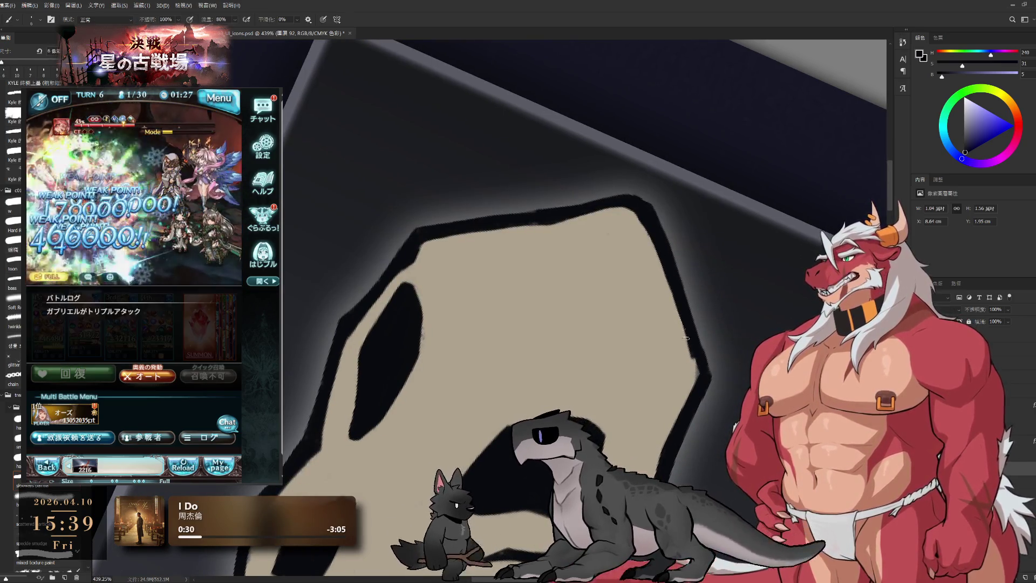
pyautogui.press('e')
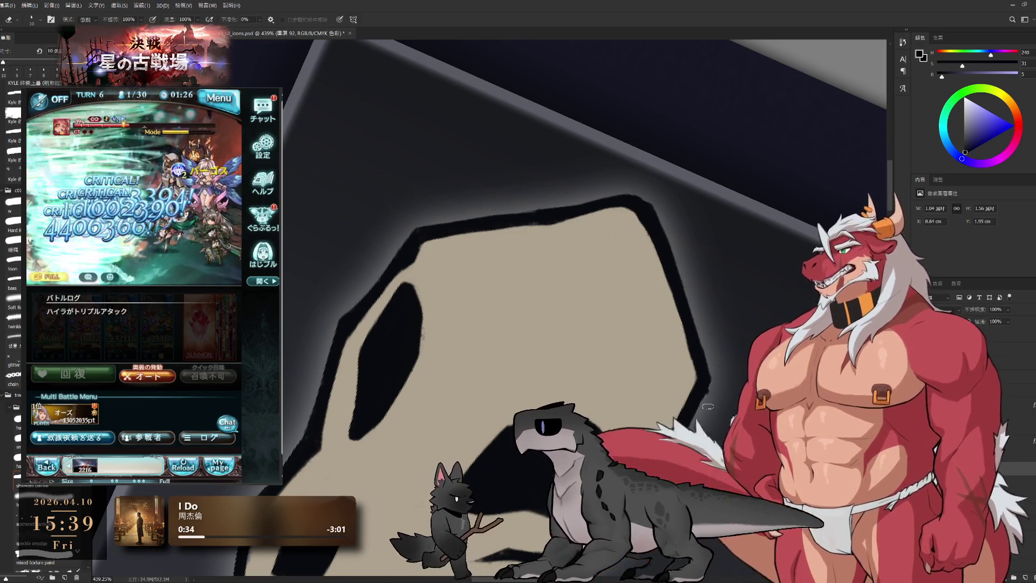
pyautogui.moveTo(718, 383); pyautogui.dragTo(762, 221)
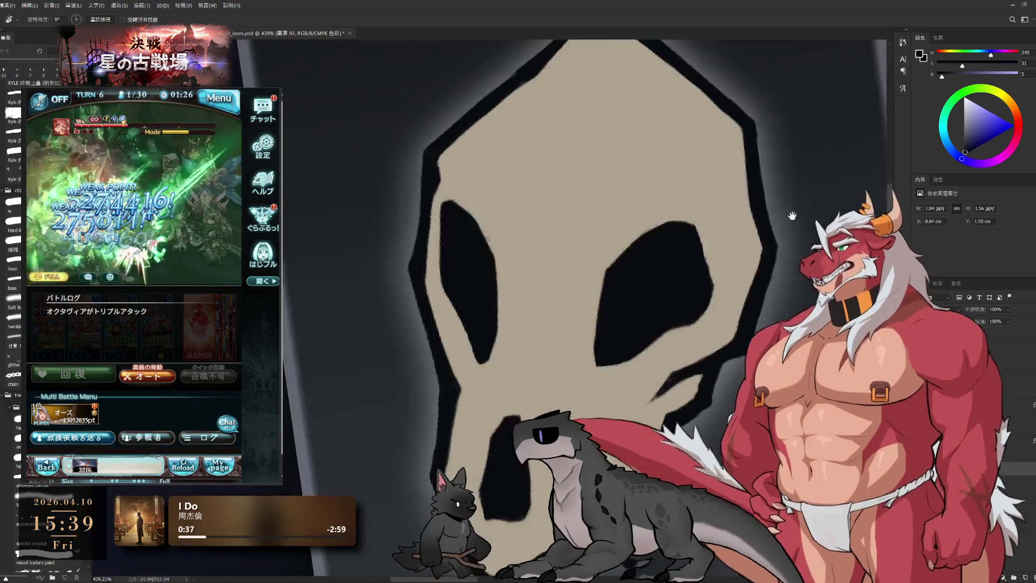
pyautogui.press('e')
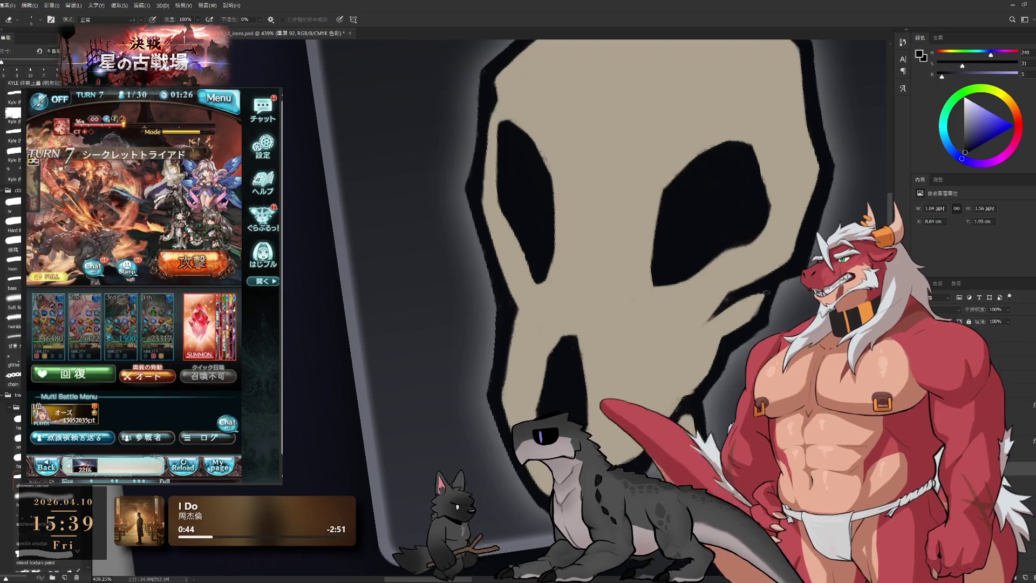
pyautogui.press('b')
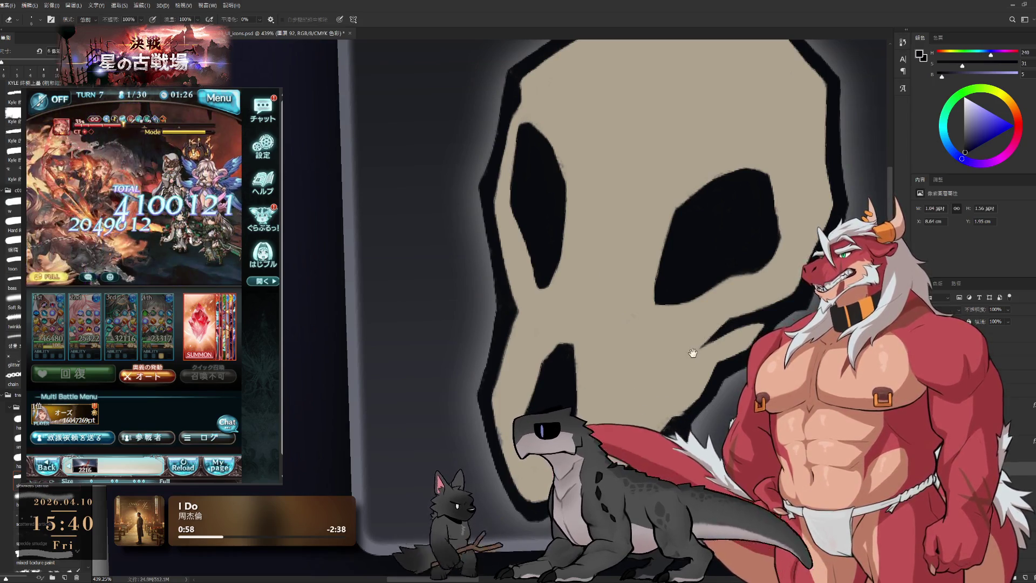
pyautogui.scroll(-3, 703, 367)
pyautogui.scroll(4, 702, 367)
# Step: Clean the outline around the nose and jaw, then rotate the canvas view about 45°
pyautogui.moveTo(703, 366); pyautogui.dragTo(722, 344)
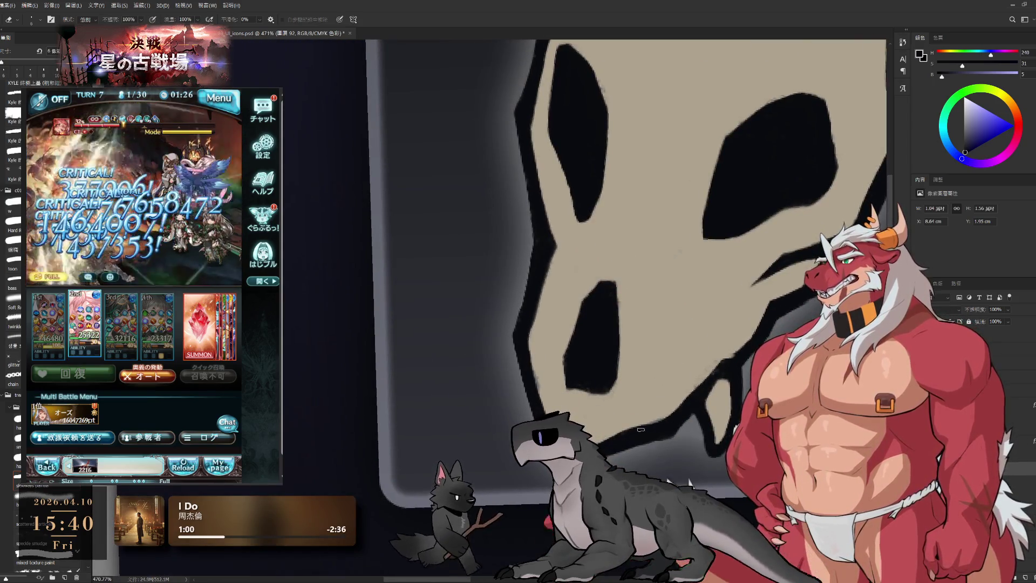
pyautogui.press('b')
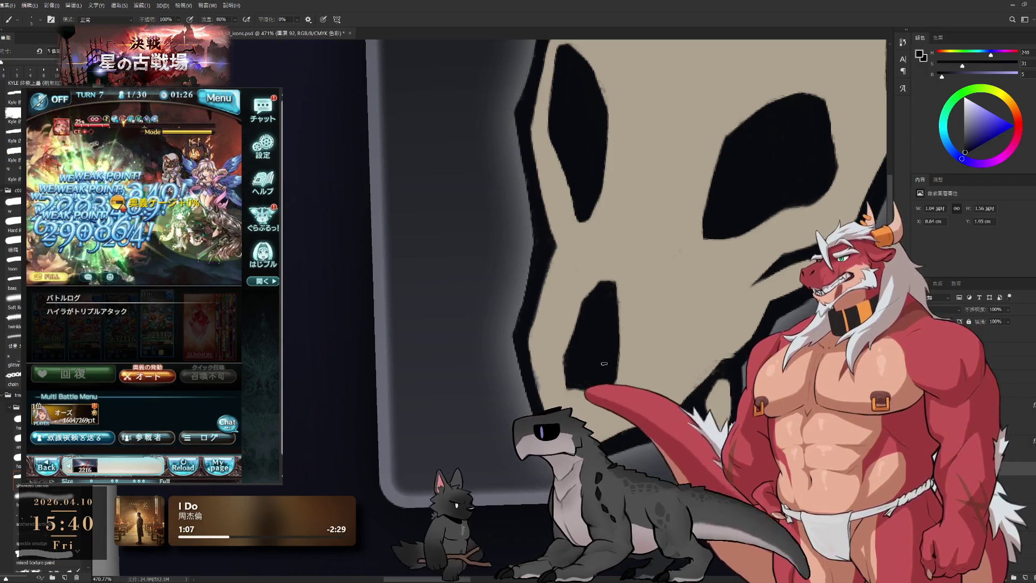
pyautogui.press('e')
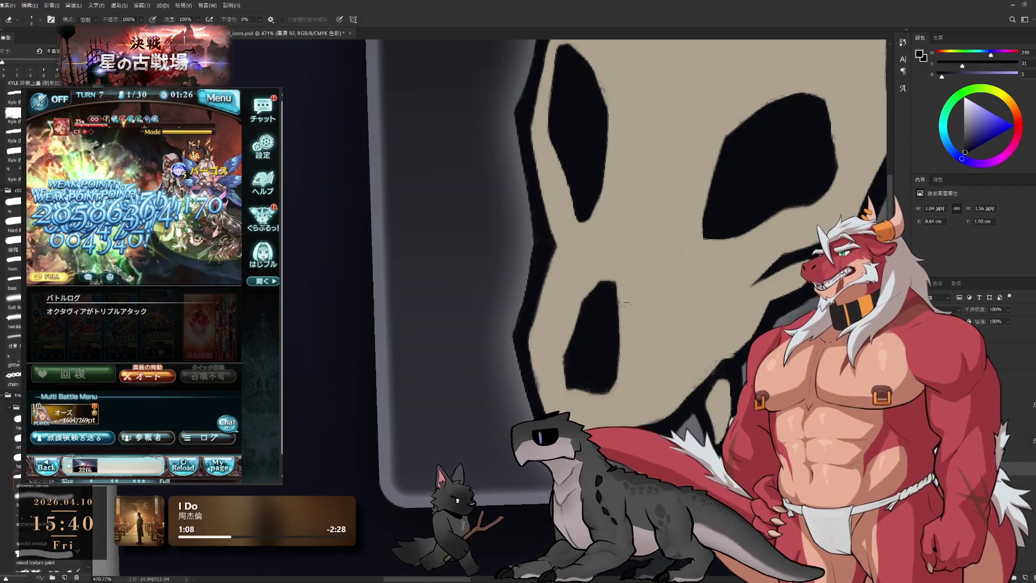
pyautogui.press('b')
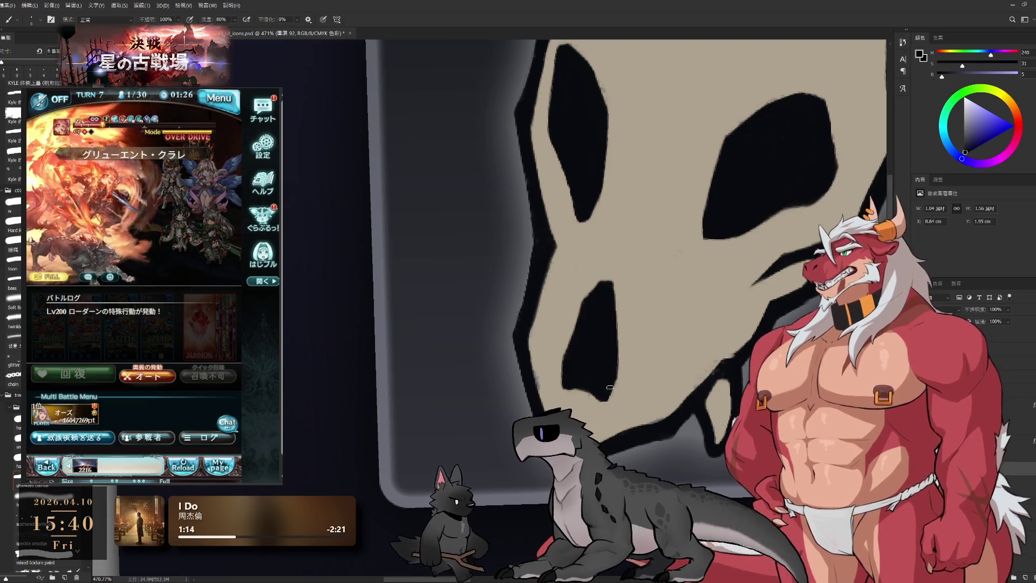
pyautogui.press('e')
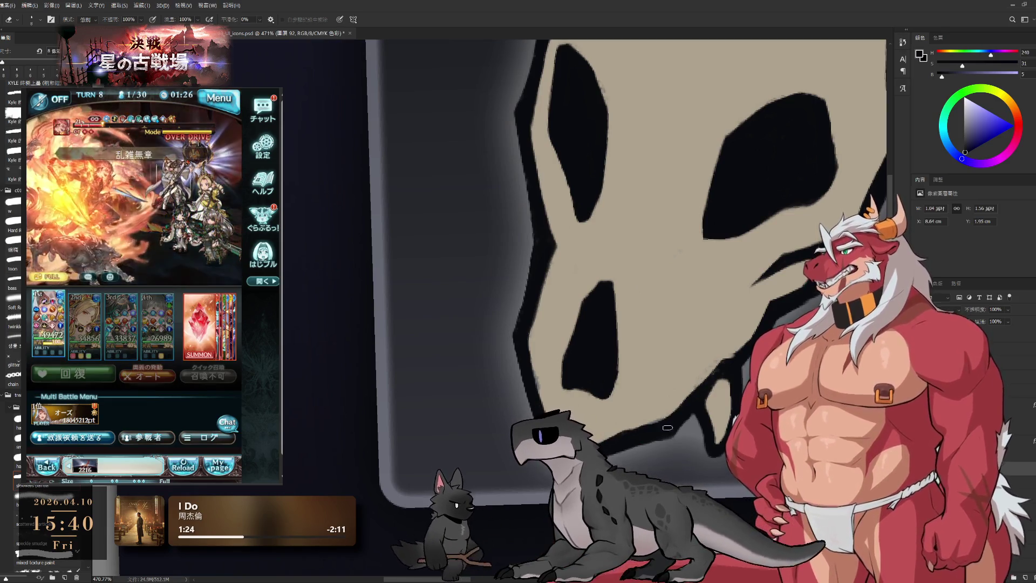
pyautogui.press('r')
pyautogui.moveTo(667, 427); pyautogui.dragTo(672, 149)
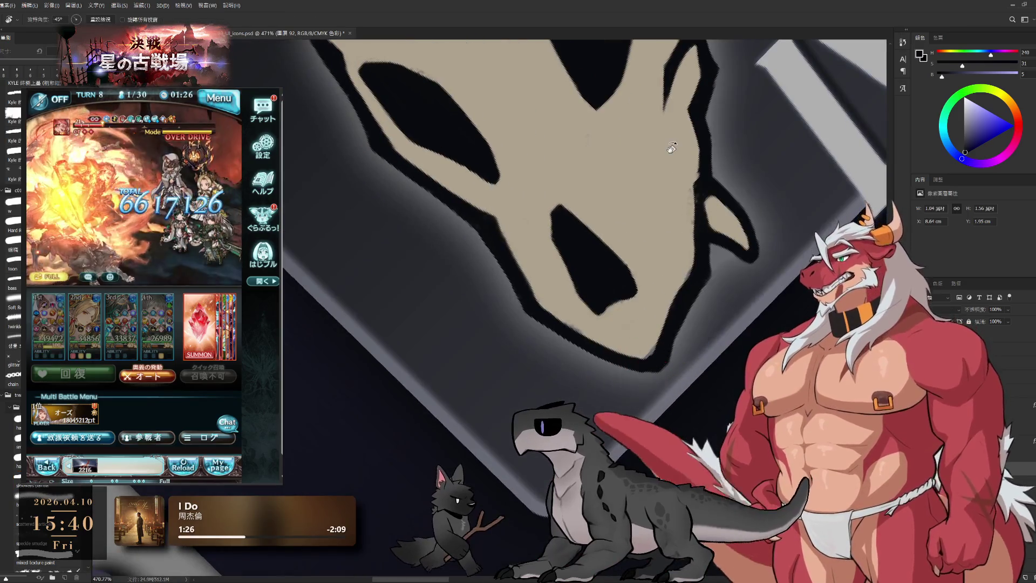
# Step: Check a character's ability panel in the side game and back out without using it
pyautogui.moveTo(686, 262); pyautogui.dragTo(709, 335)
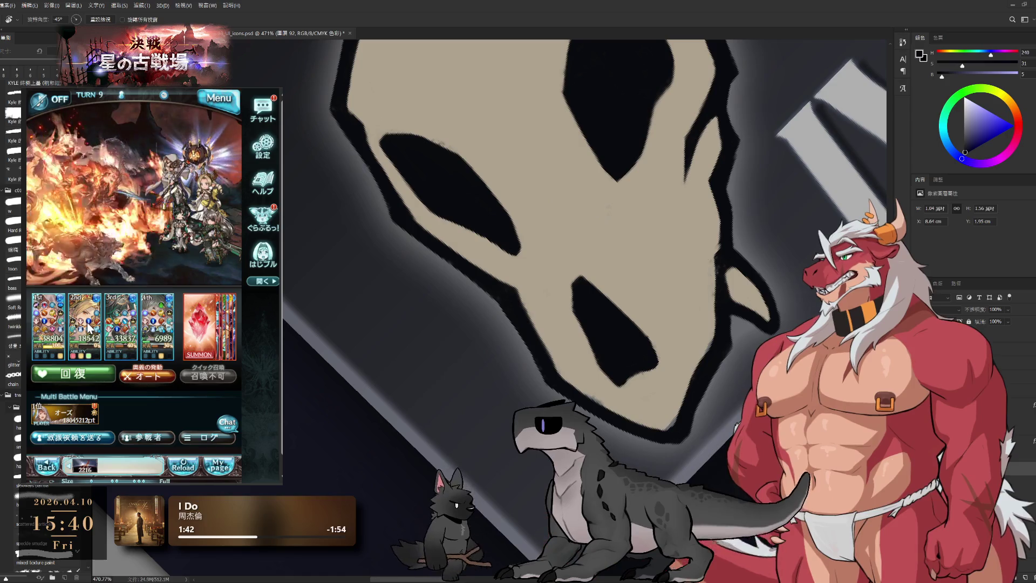
pyautogui.click(89, 324)
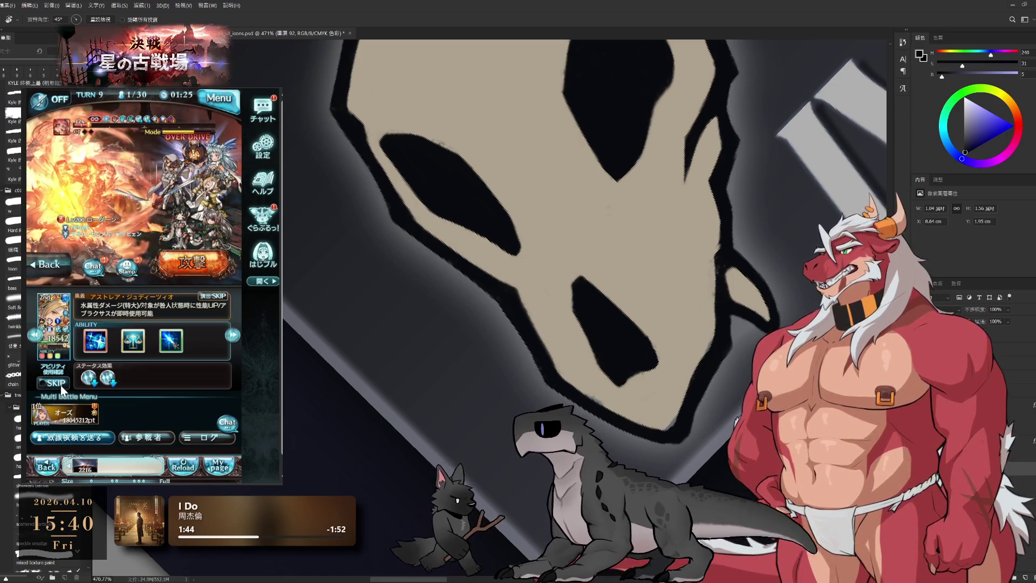
pyautogui.click(91, 337)
pyautogui.click(75, 283)
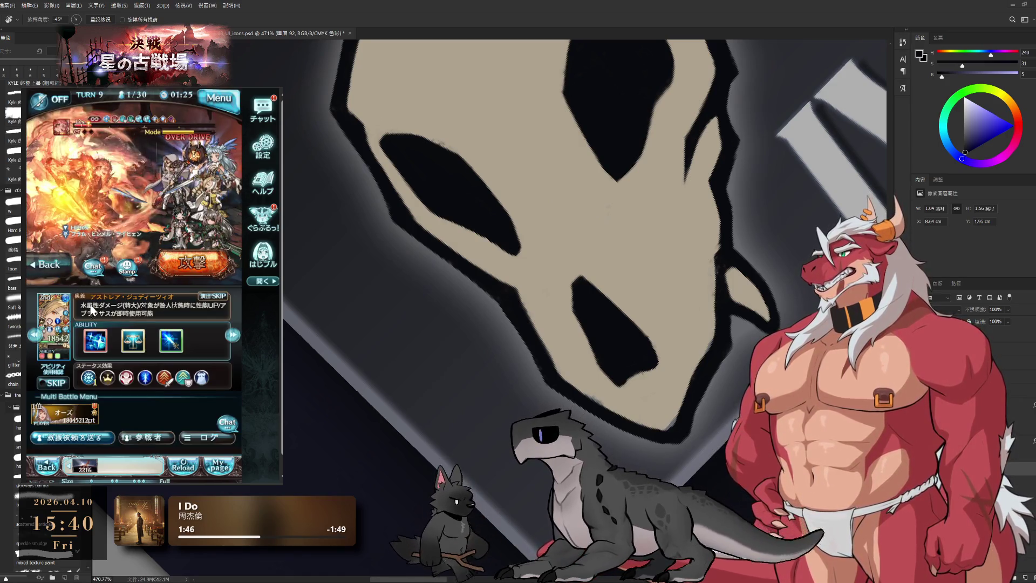
pyautogui.click(62, 384)
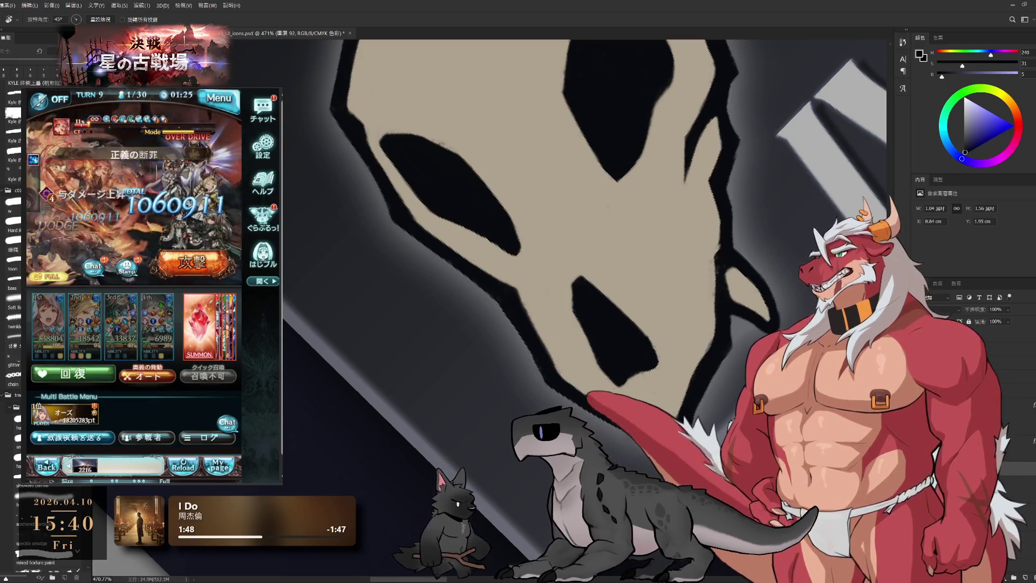
# Step: Resume painting the skull edges with the sampled beige
pyautogui.moveTo(730, 338); pyautogui.dragTo(730, 378)
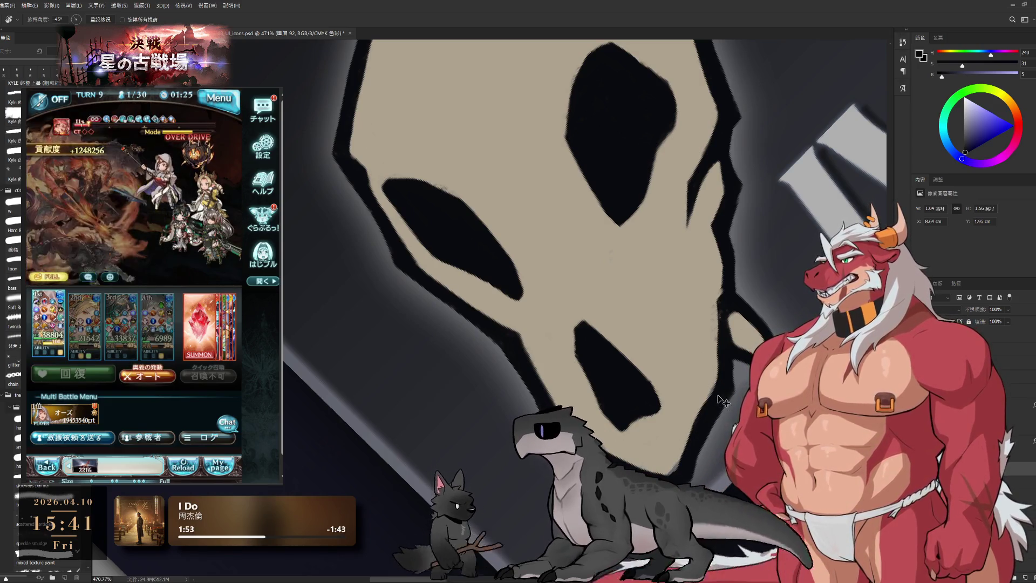
pyautogui.press('b')
pyautogui.keyDown('alt'); pyautogui.click(713, 379); pyautogui.keyUp('alt')
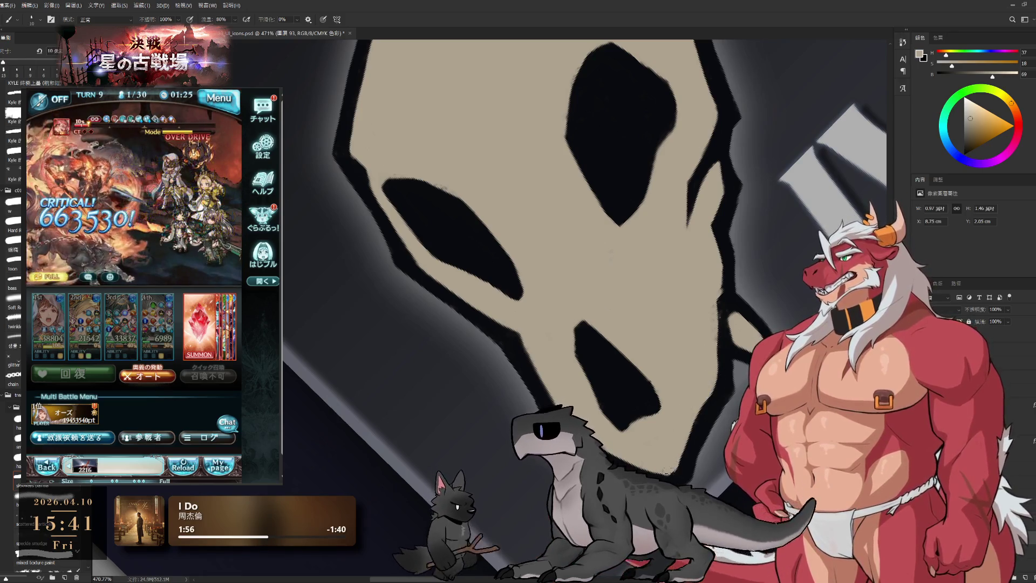
# Step: Set the skull upright in the view and refine the lower jaw with brush and eraser
pyautogui.press('r')
pyautogui.moveTo(766, 397); pyautogui.dragTo(648, 386)
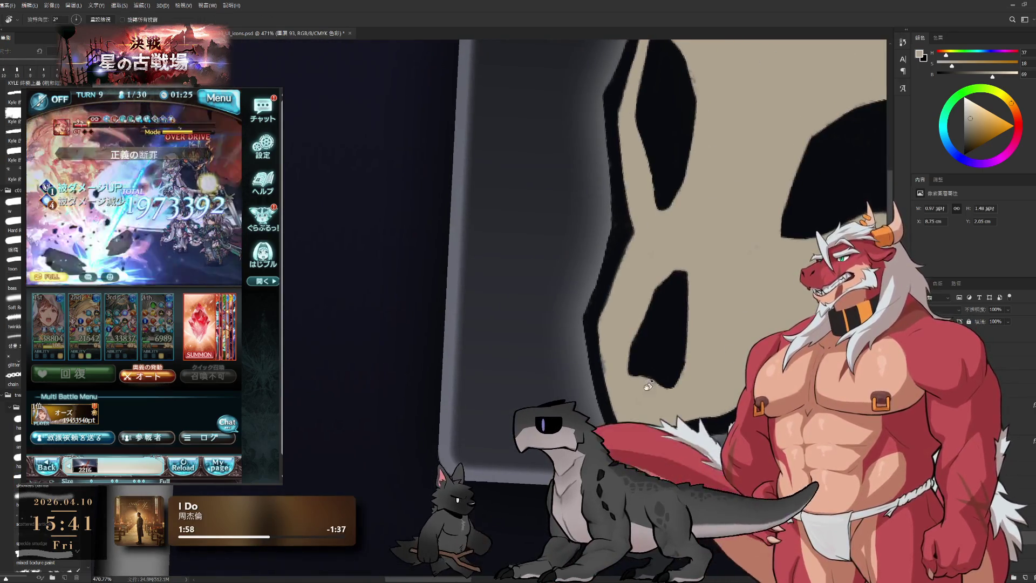
pyautogui.press('b')
pyautogui.moveTo(648, 385); pyautogui.dragTo(676, 384)
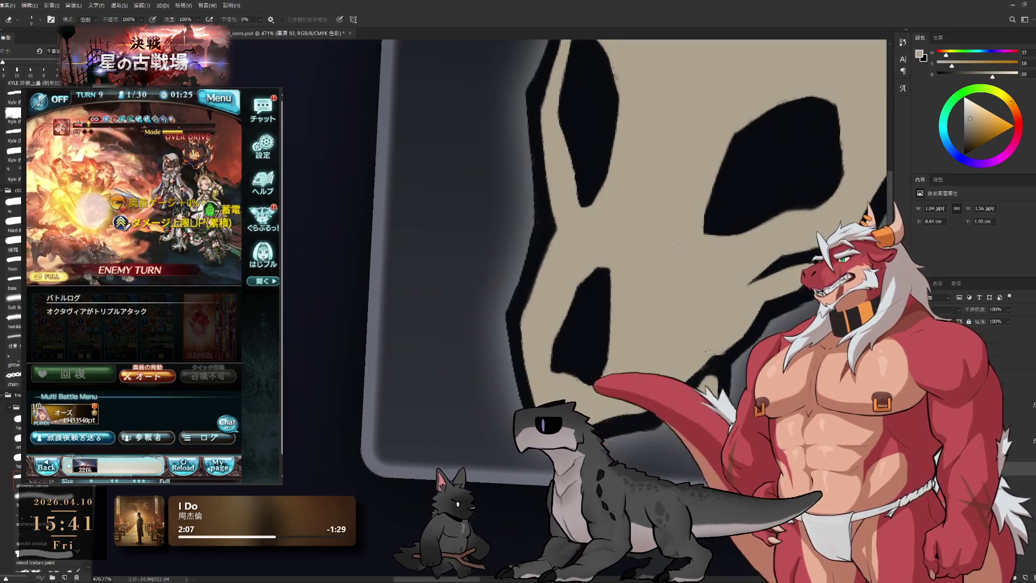
pyautogui.press('e')
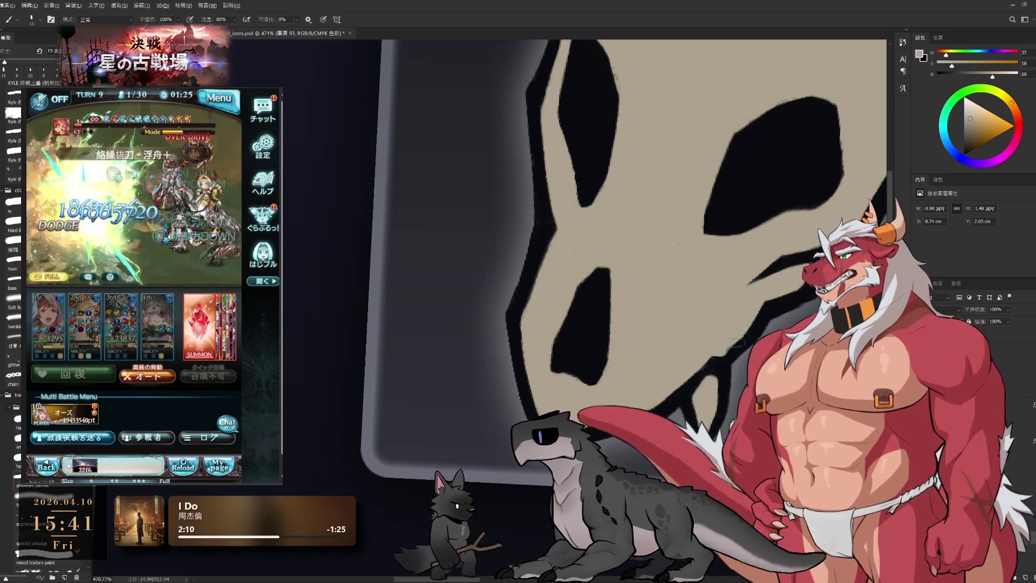
pyautogui.scroll(-3, 724, 336)
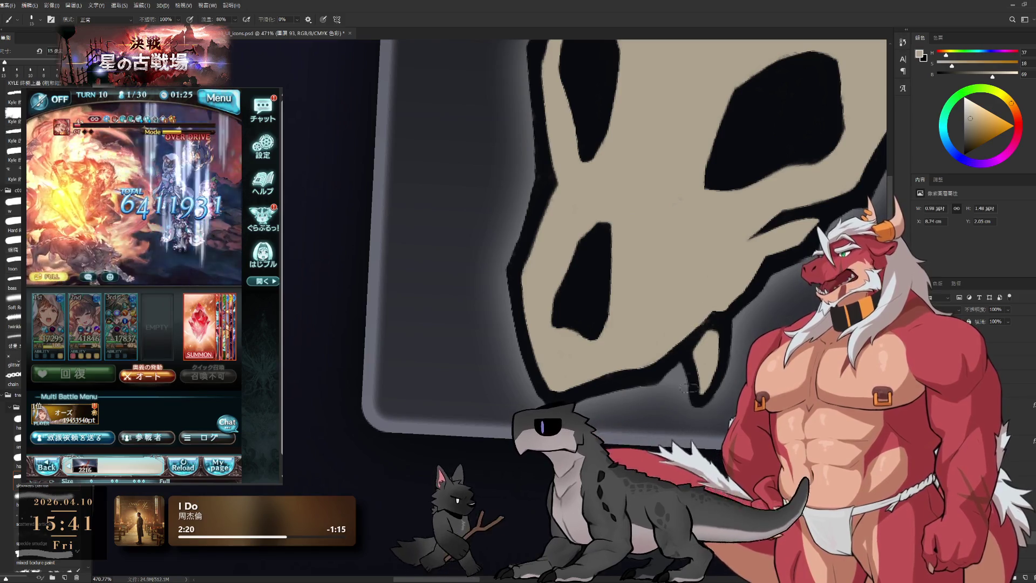
# Step: Paint beige tooth notches and dark bluish details along the jaw on the layer below
pyautogui.press('e')
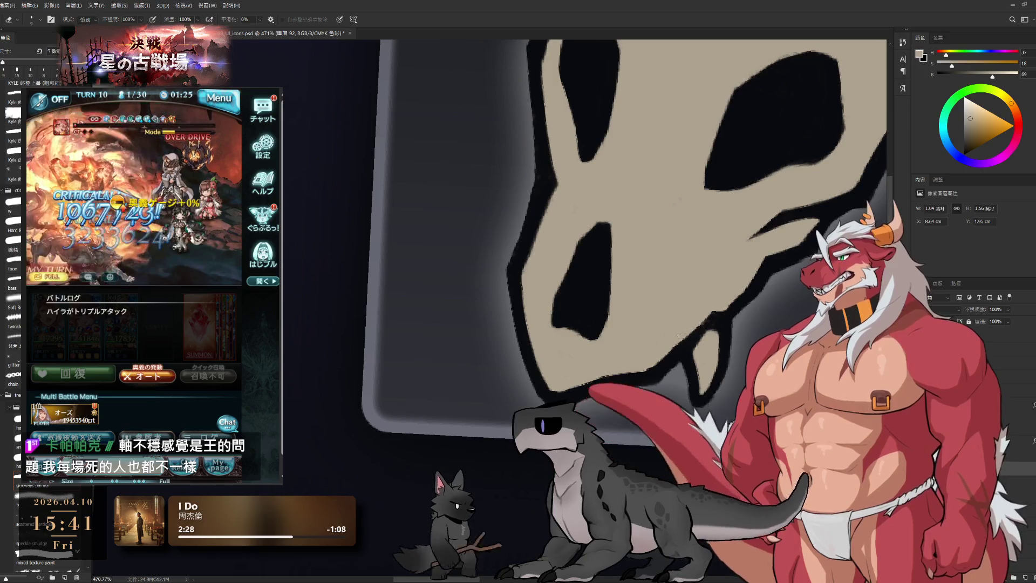
pyautogui.press('b')
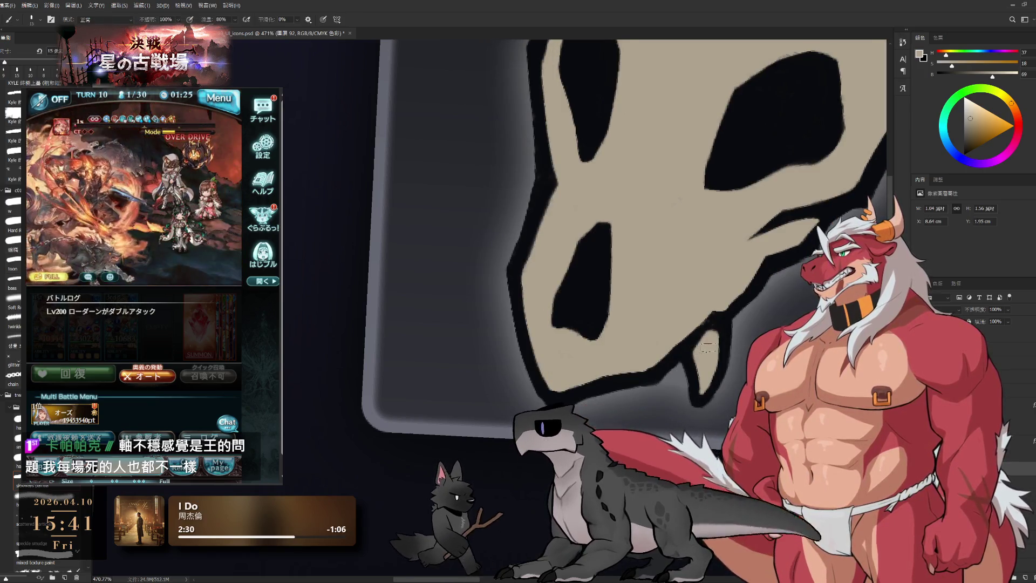
pyautogui.keyDown('alt'); pyautogui.click(691, 338); pyautogui.keyUp('alt')
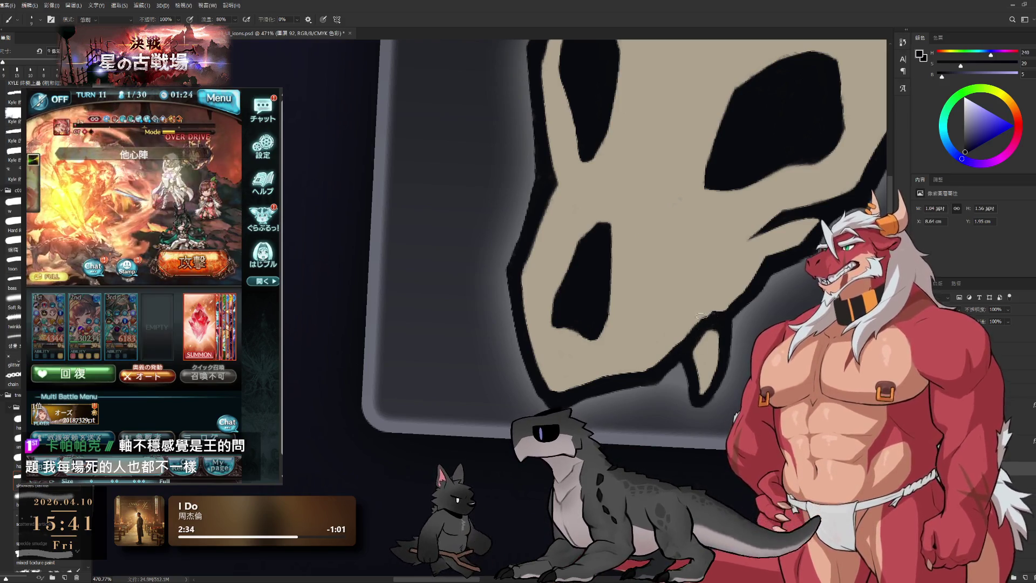
pyautogui.press('e')
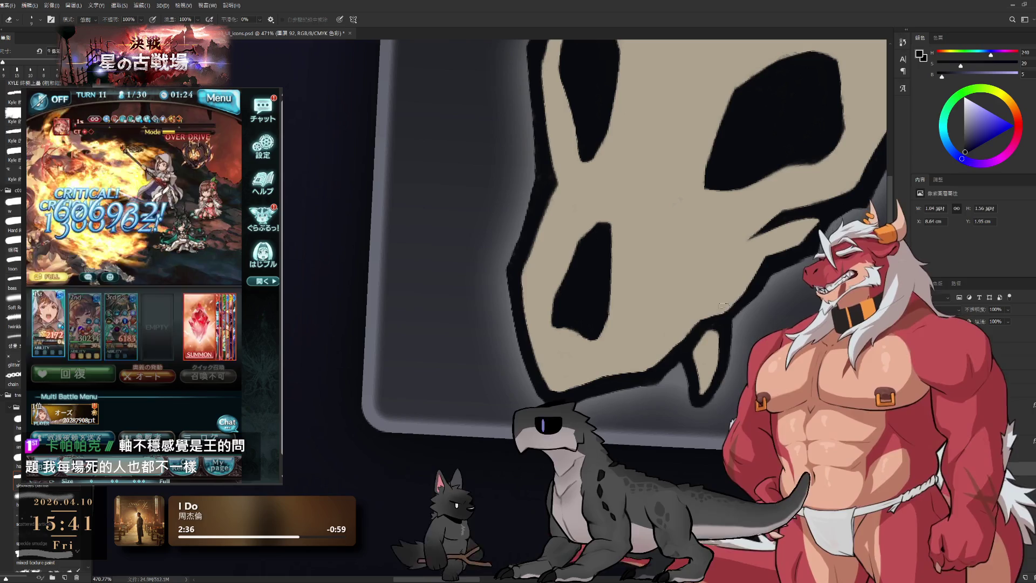
pyautogui.press('b')
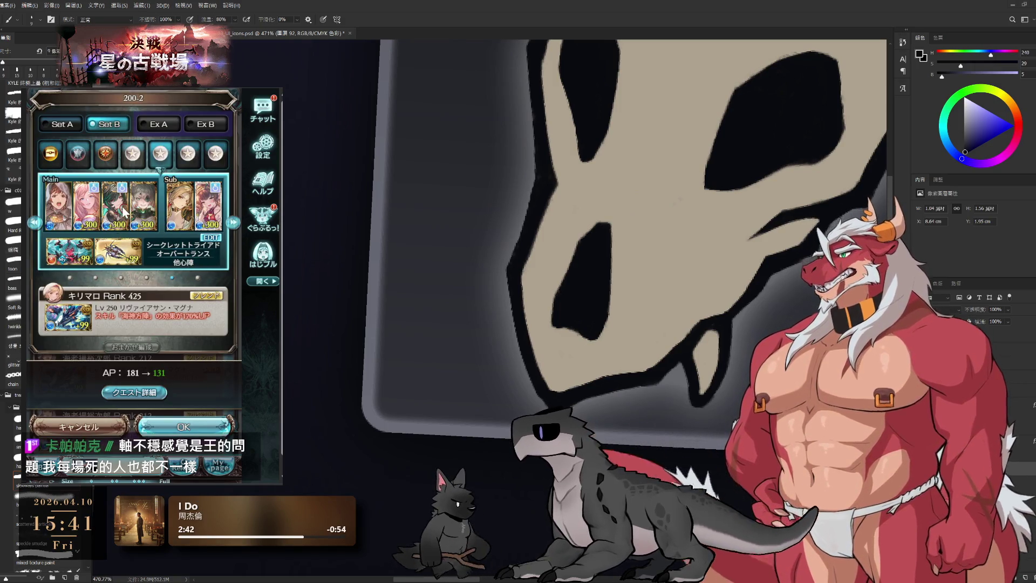
# Step: Open the party edit screen and review weapon skill levels and predicted damage
pyautogui.click(125, 213)
pyautogui.click(179, 315)
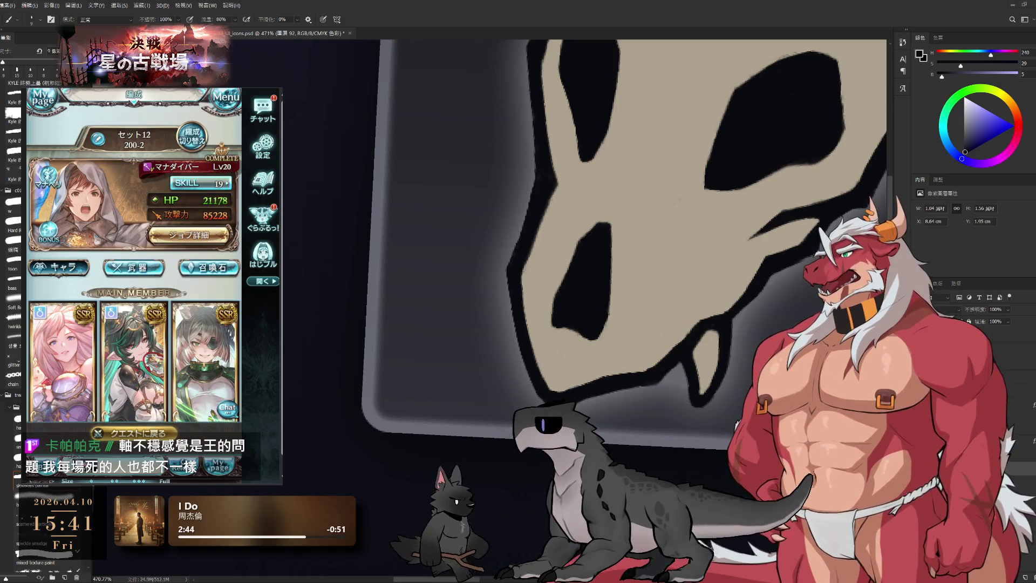
pyautogui.scroll(-3, 154, 280)
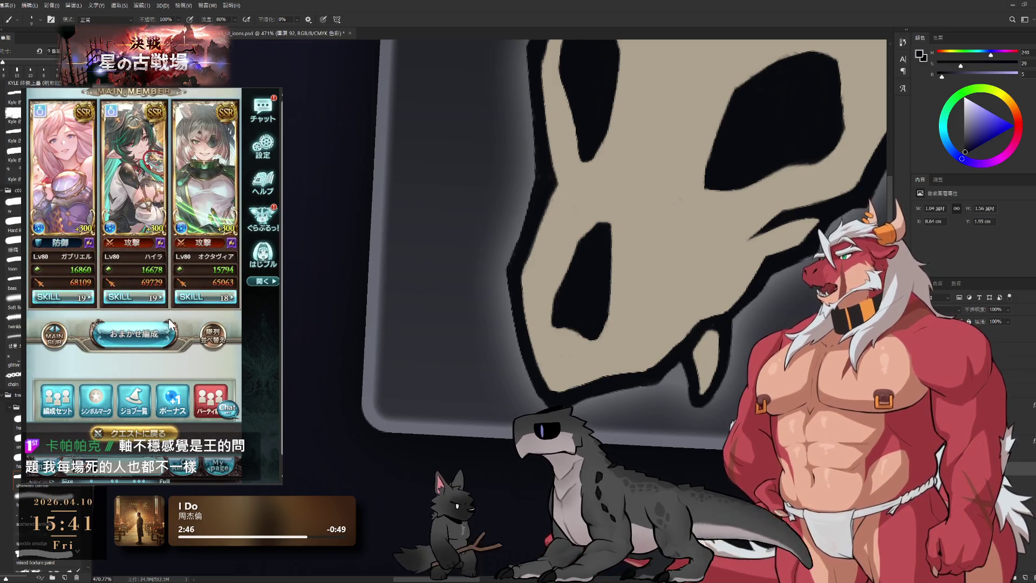
pyautogui.scroll(-5, 169, 324)
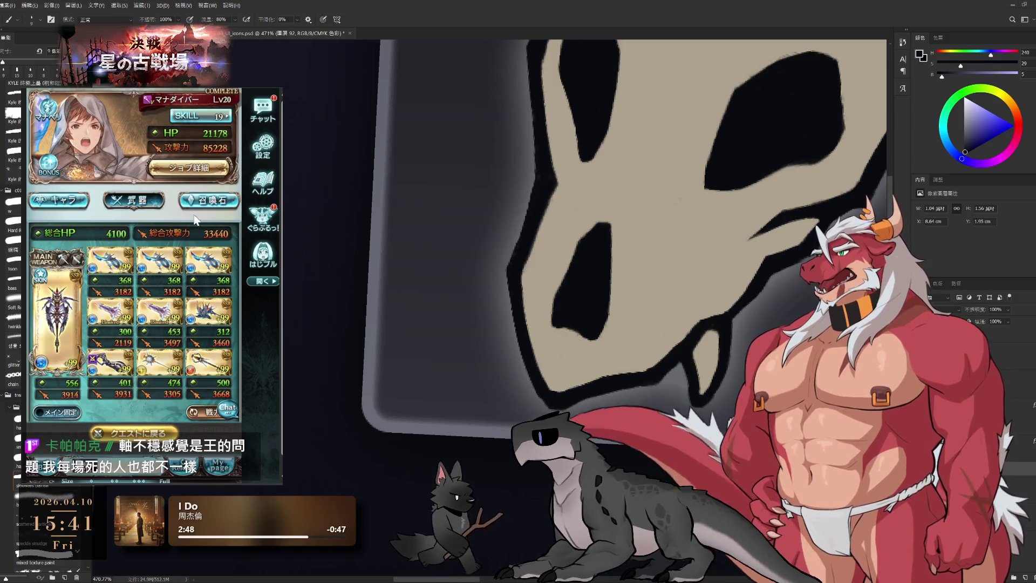
pyautogui.scroll(-1, 187, 228)
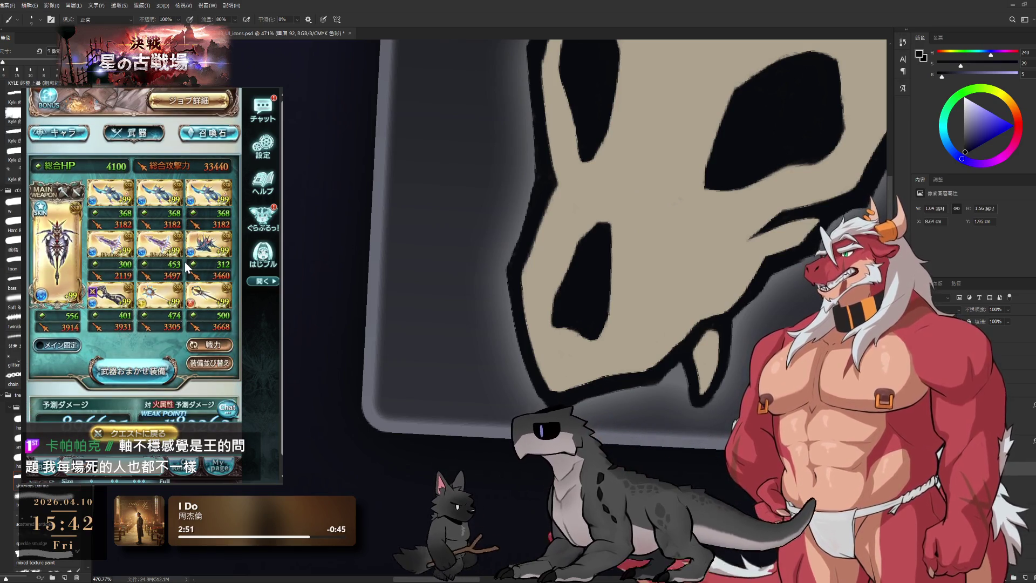
pyautogui.click(212, 345)
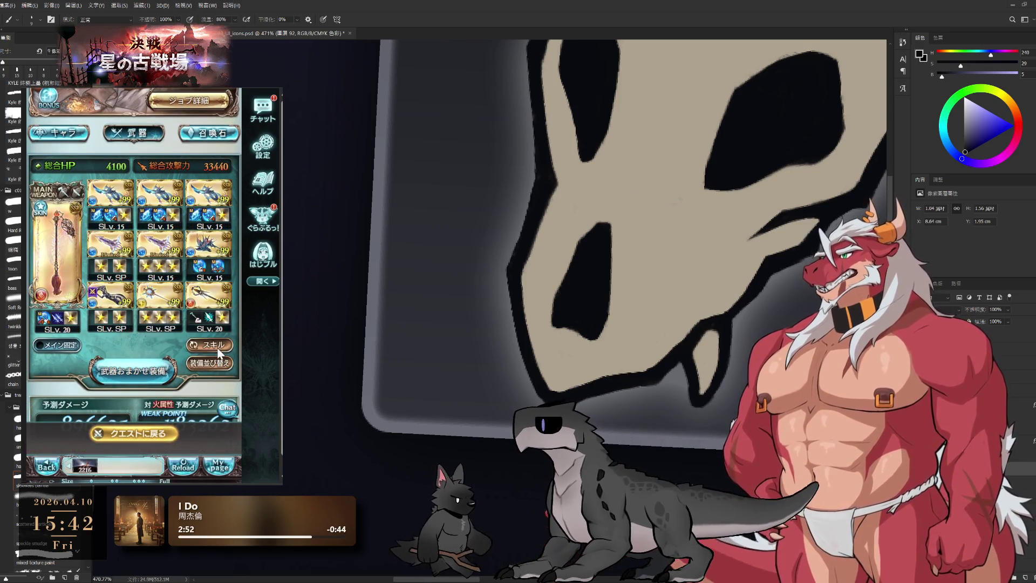
pyautogui.scroll(-1, 219, 348)
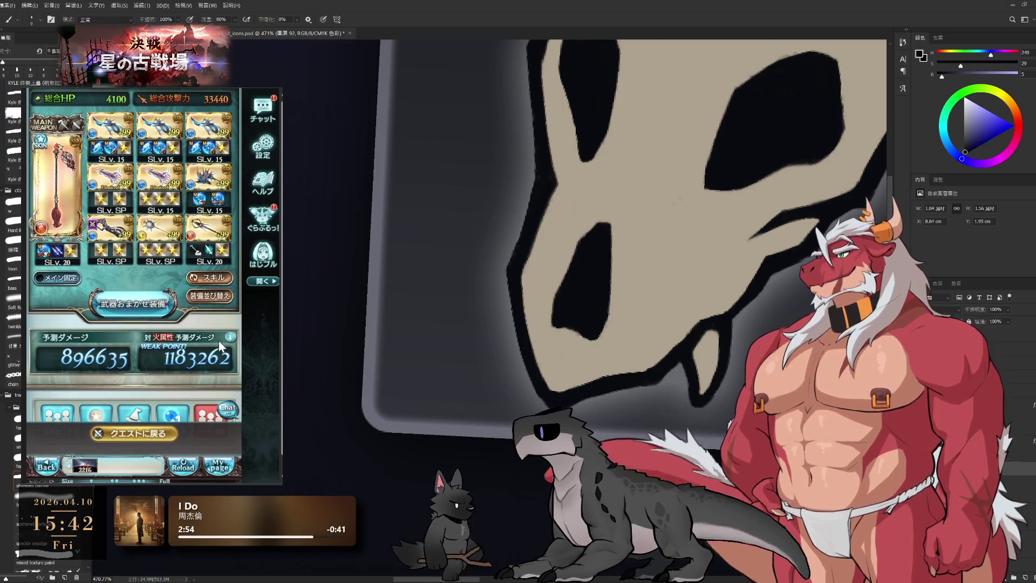
pyautogui.click(231, 339)
pyautogui.click(162, 159)
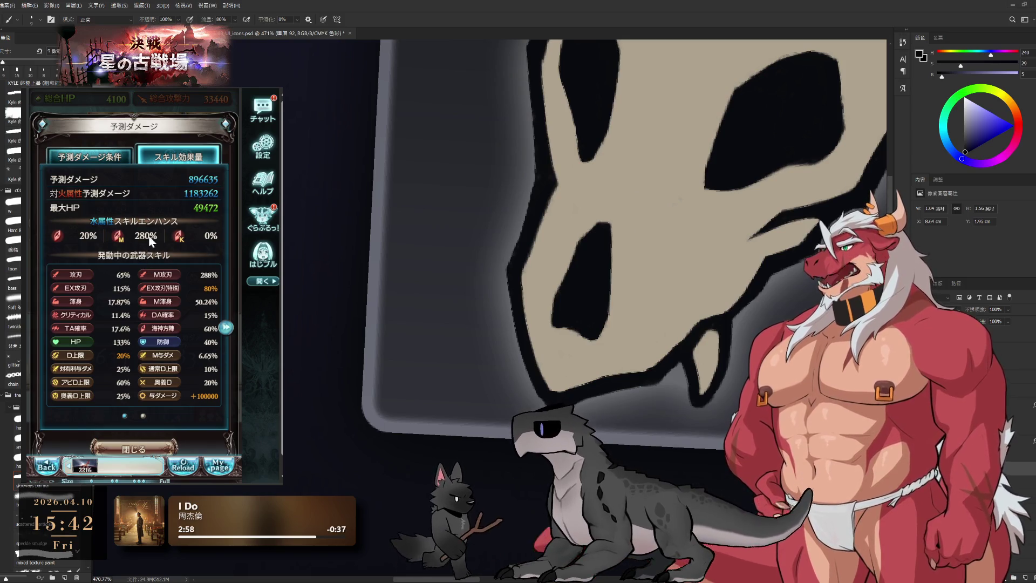
pyautogui.scroll(-1, 163, 311)
pyautogui.click(145, 390)
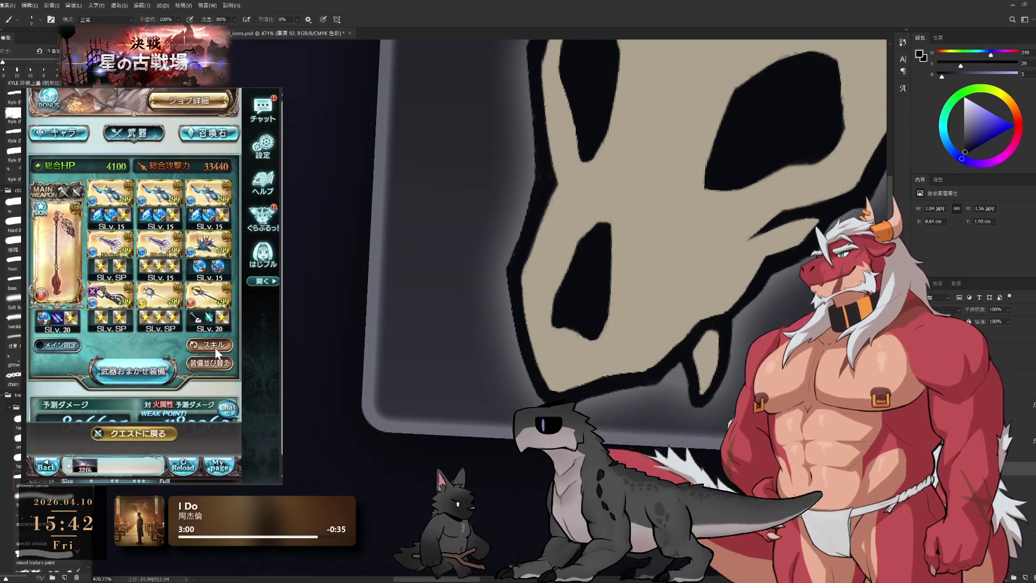
# Step: Browse the filtered character list from the sub member slot and inspect a candidate
pyautogui.click(58, 131)
pyautogui.scroll(-2, 151, 271)
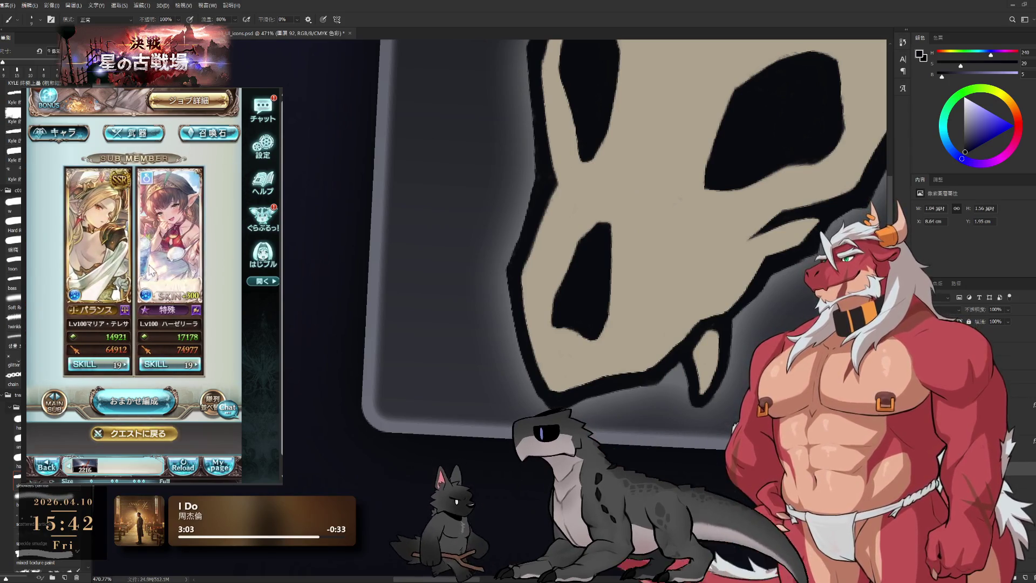
pyautogui.click(194, 243)
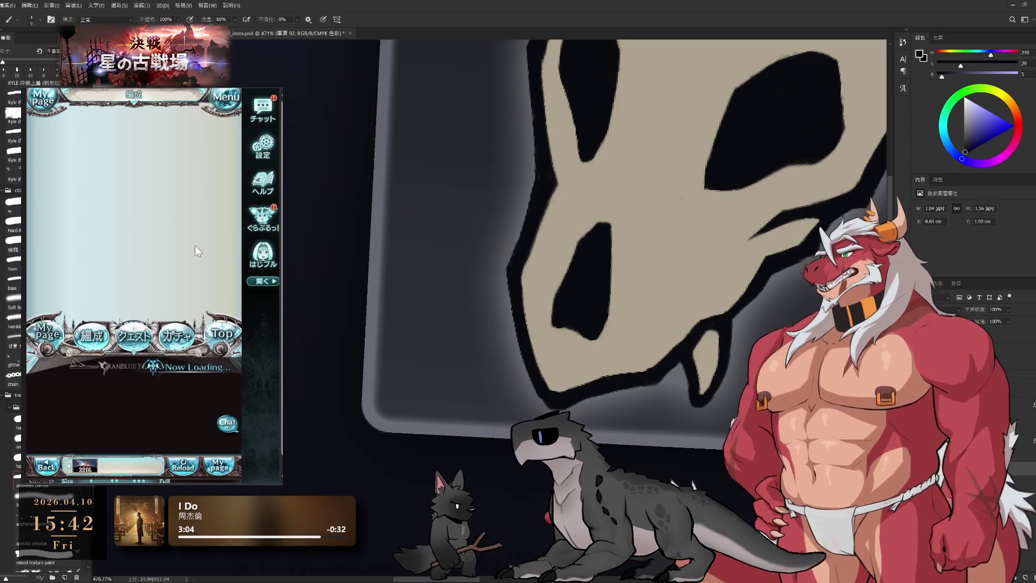
pyautogui.click(193, 368)
pyautogui.click(215, 159)
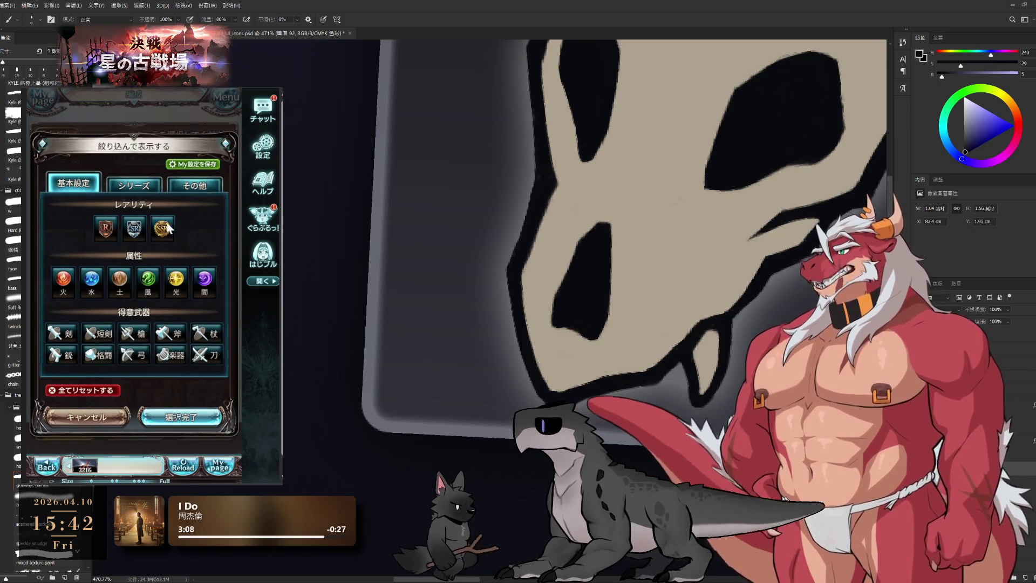
pyautogui.click(197, 185)
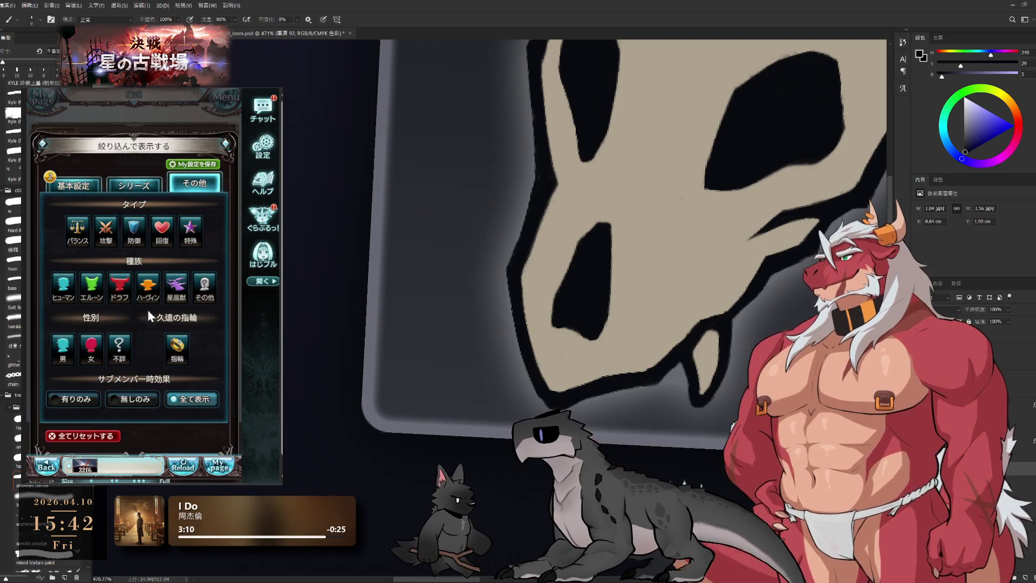
pyautogui.scroll(-2, 78, 409)
pyautogui.click(178, 392)
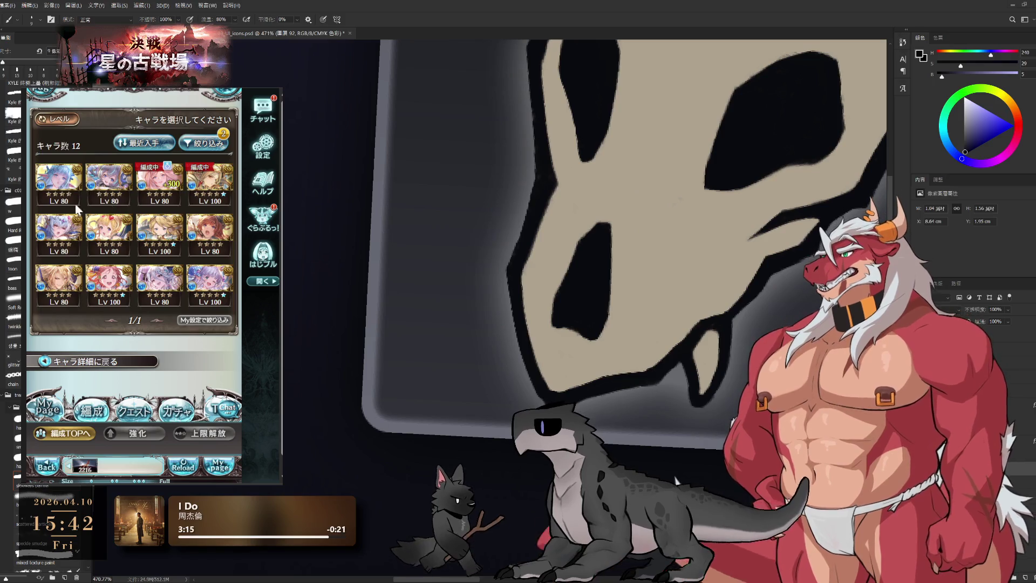
pyautogui.click(219, 289)
pyautogui.scroll(-5, 151, 332)
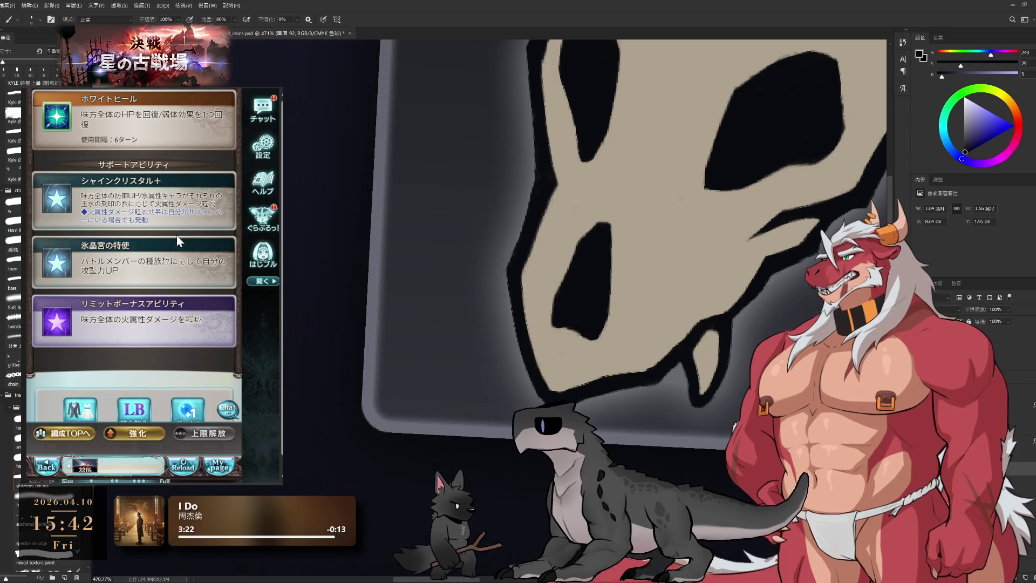
pyautogui.scroll(3, 164, 280)
pyautogui.scroll(3, 126, 306)
pyautogui.click(189, 300)
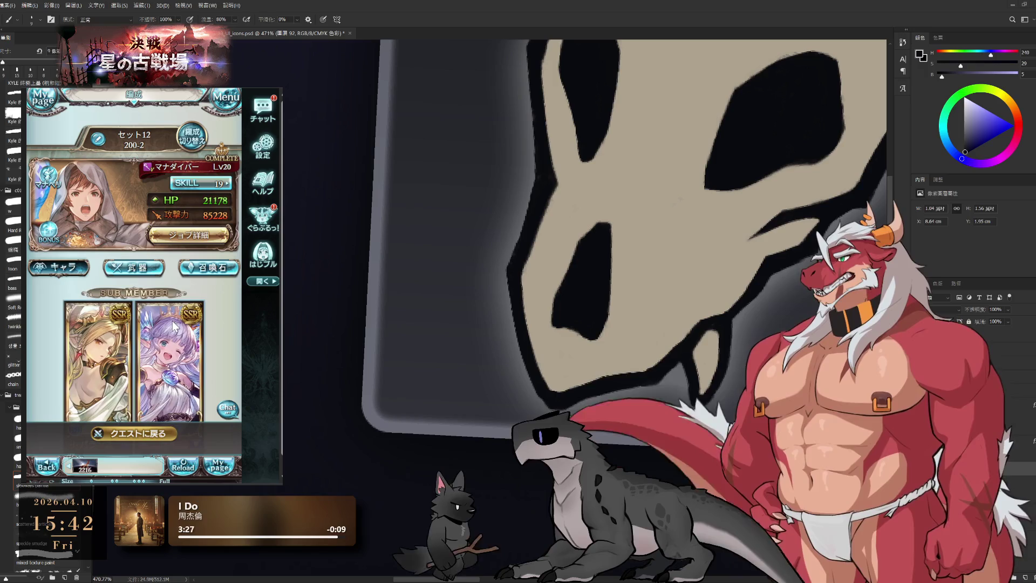
# Step: Swap the chosen character into the sub member slot and start the battle
pyautogui.click(172, 326)
pyautogui.click(189, 342)
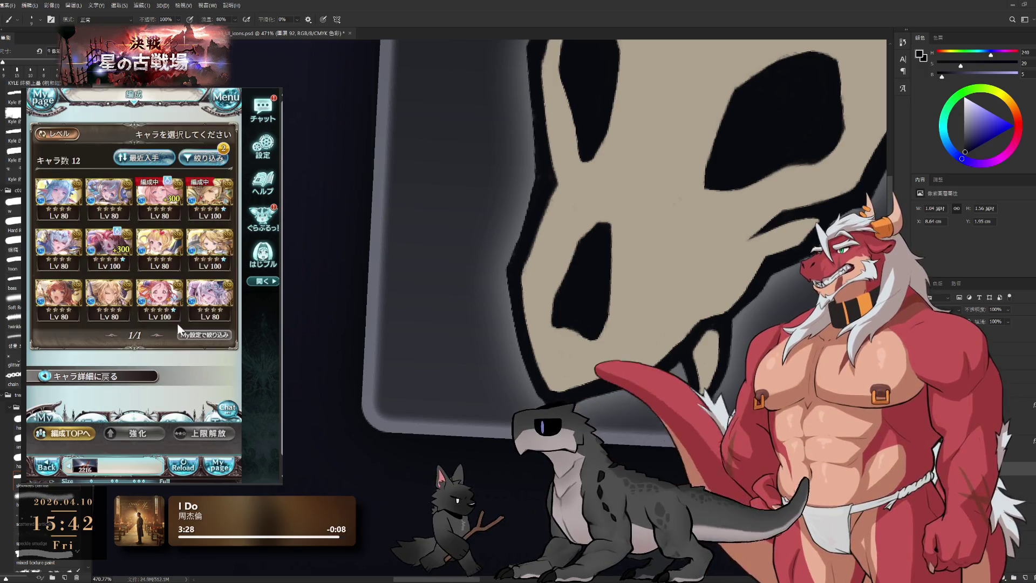
pyautogui.click(111, 250)
pyautogui.scroll(-5, 111, 325)
pyautogui.scroll(-3, 111, 357)
pyautogui.scroll(-3, 111, 344)
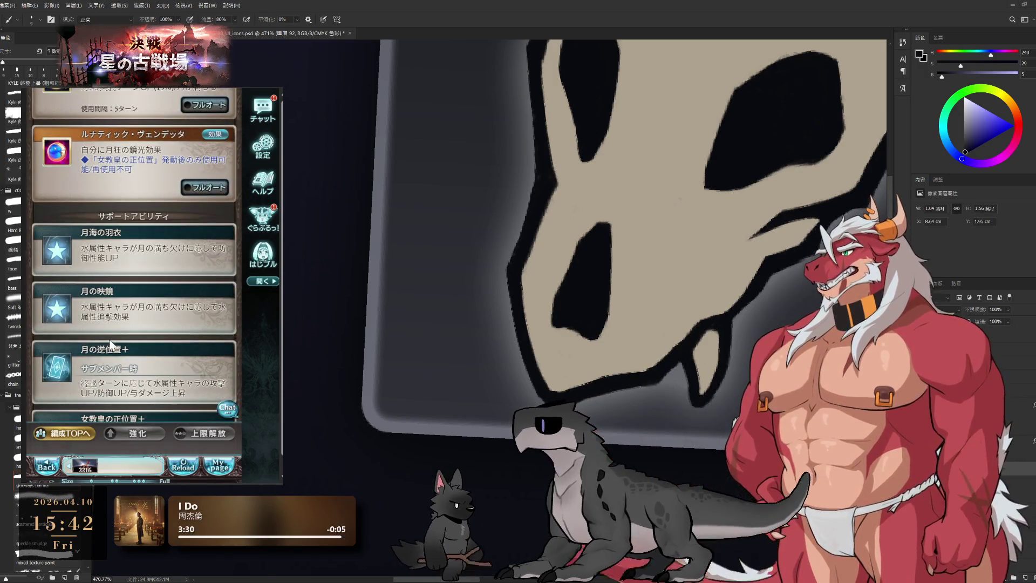
pyautogui.scroll(-2, 147, 354)
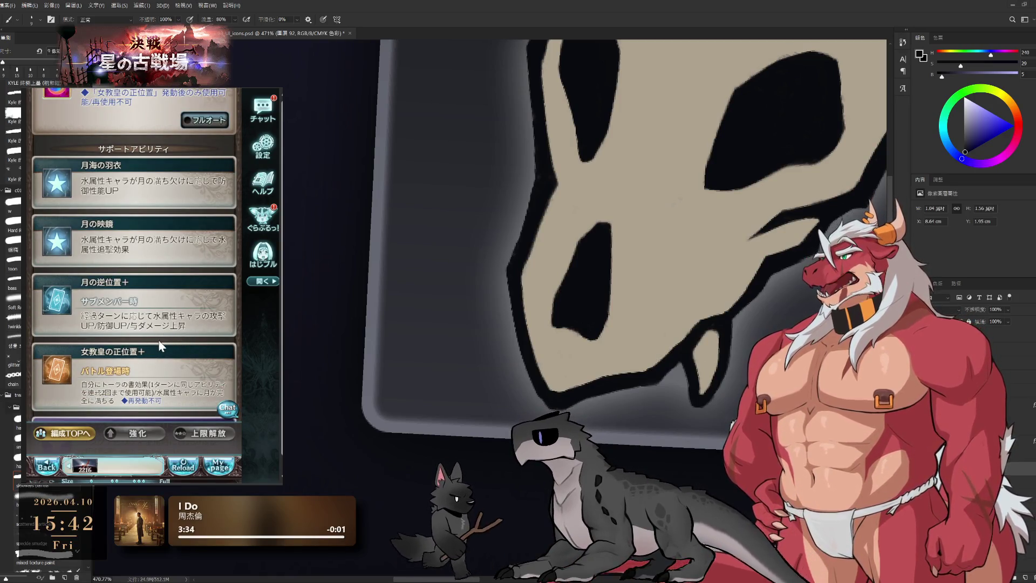
pyautogui.scroll(5, 158, 332)
pyautogui.scroll(5, 157, 329)
pyautogui.click(202, 168)
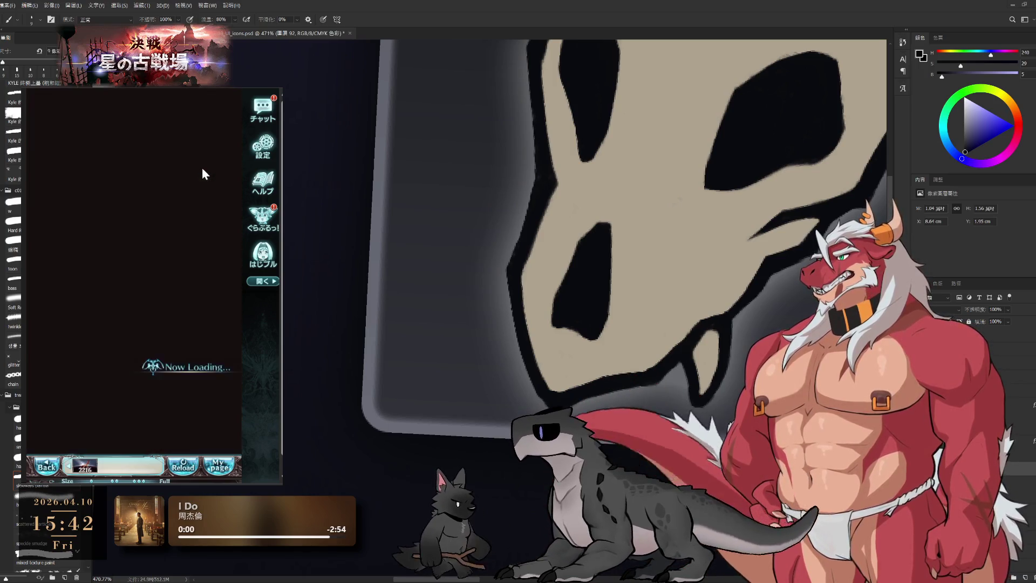
pyautogui.click(135, 308)
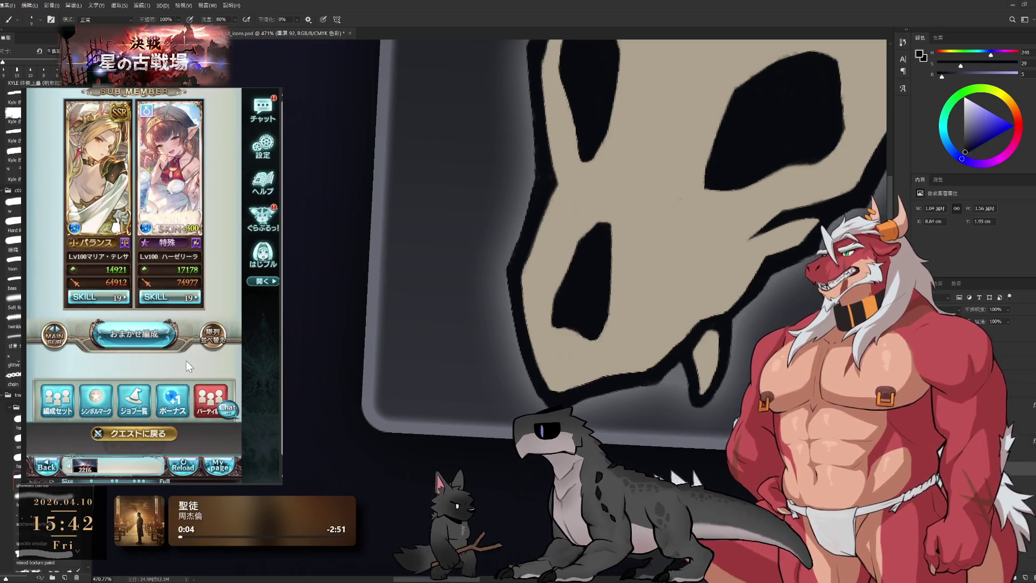
pyautogui.click(148, 436)
pyautogui.click(192, 431)
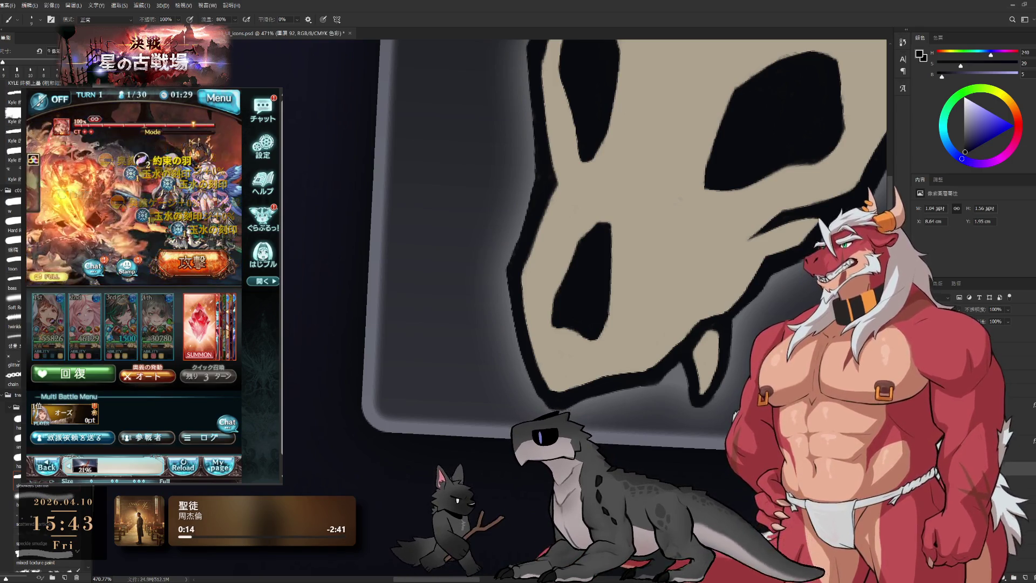
pyautogui.scroll(-5, 624, 243)
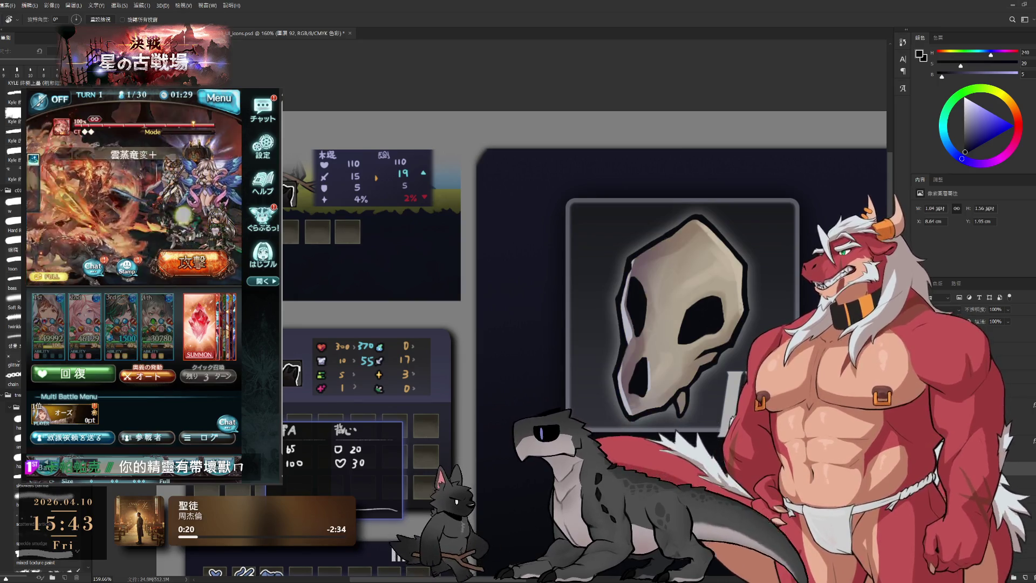
pyautogui.scroll(-3, 619, 408)
pyautogui.scroll(2, 619, 407)
pyautogui.scroll(-3, 619, 406)
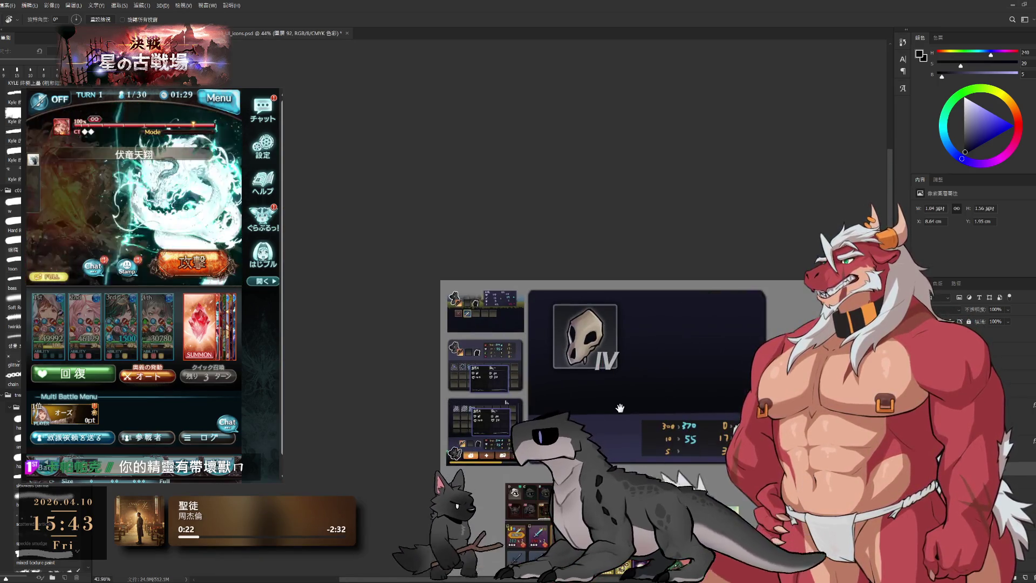
pyautogui.scroll(-2, 620, 406)
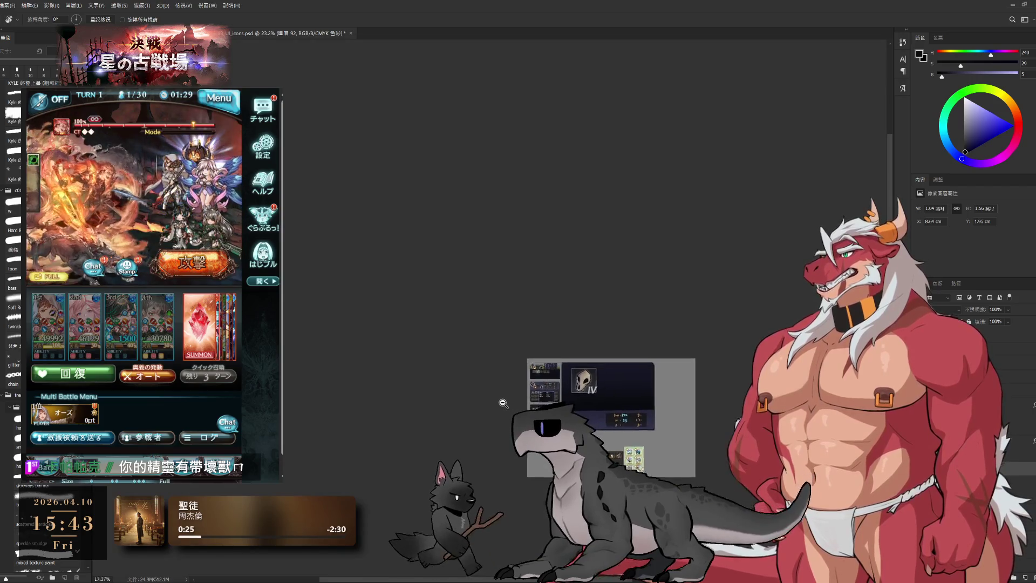
pyautogui.scroll(2, 503, 403)
pyautogui.scroll(1, 567, 389)
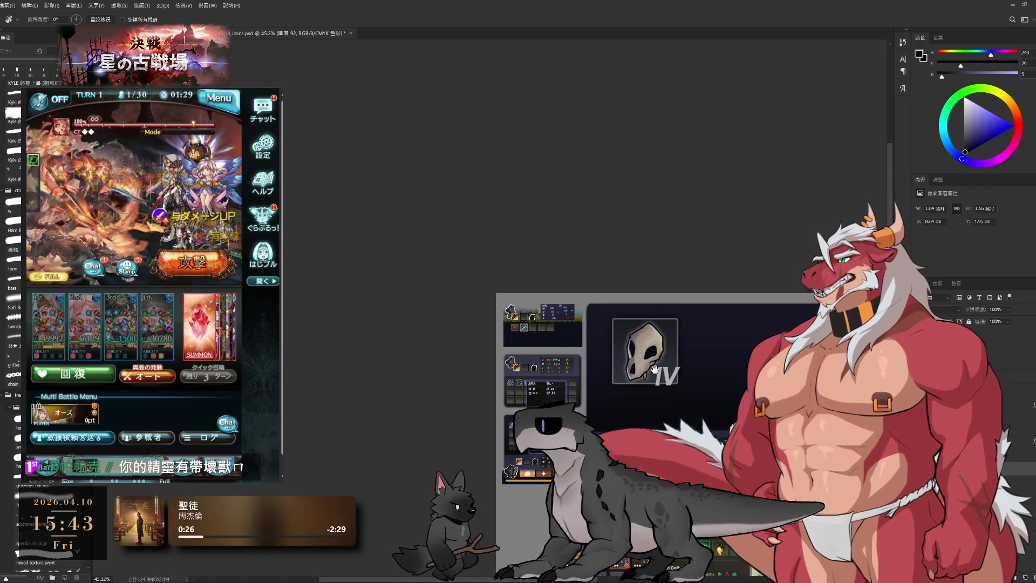
pyautogui.press('b')
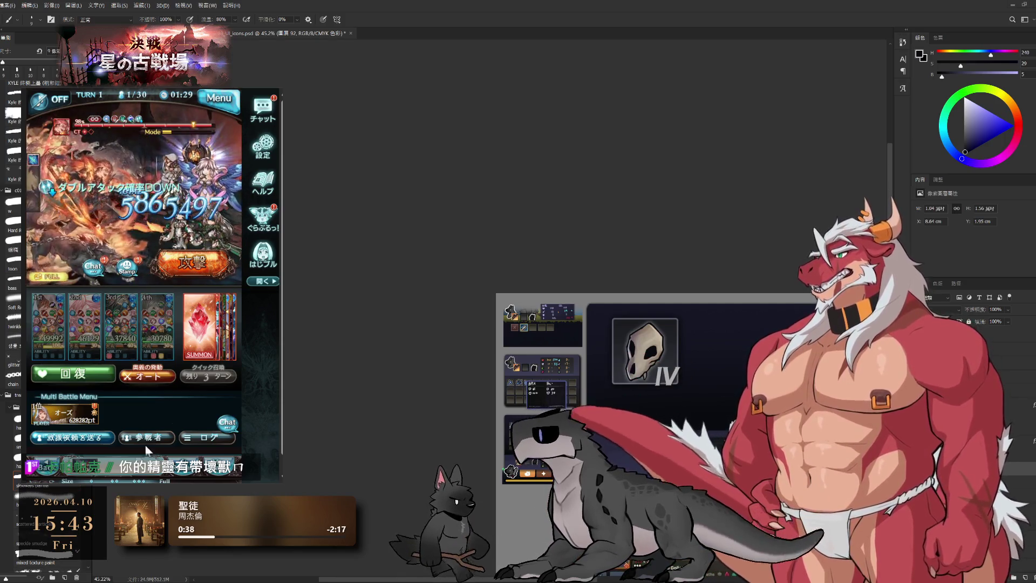
pyautogui.scroll(2, 661, 242)
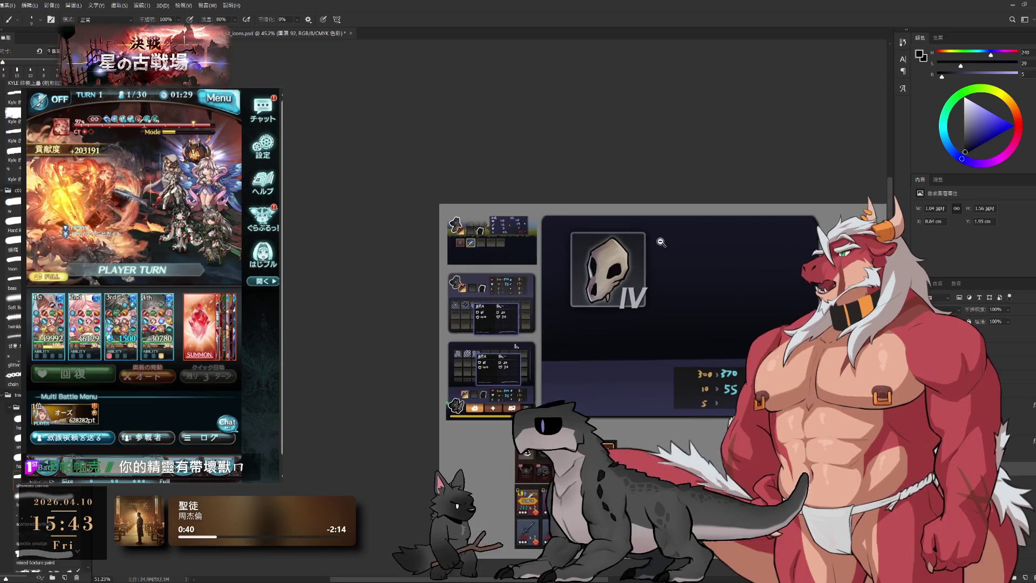
pyautogui.press('Delete')
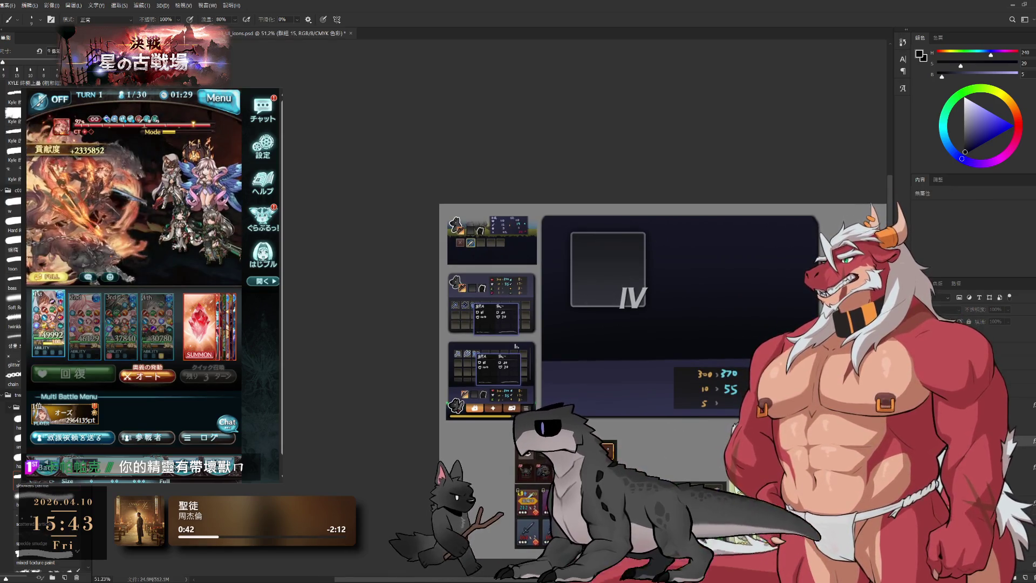
pyautogui.hotkey('ctrl', 'z')
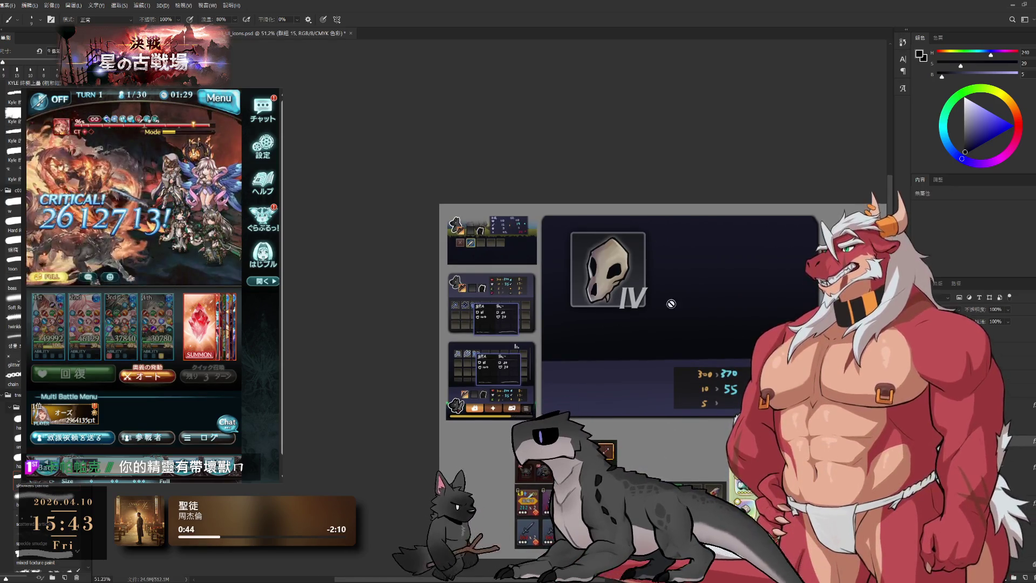
pyautogui.scroll(5, 604, 248)
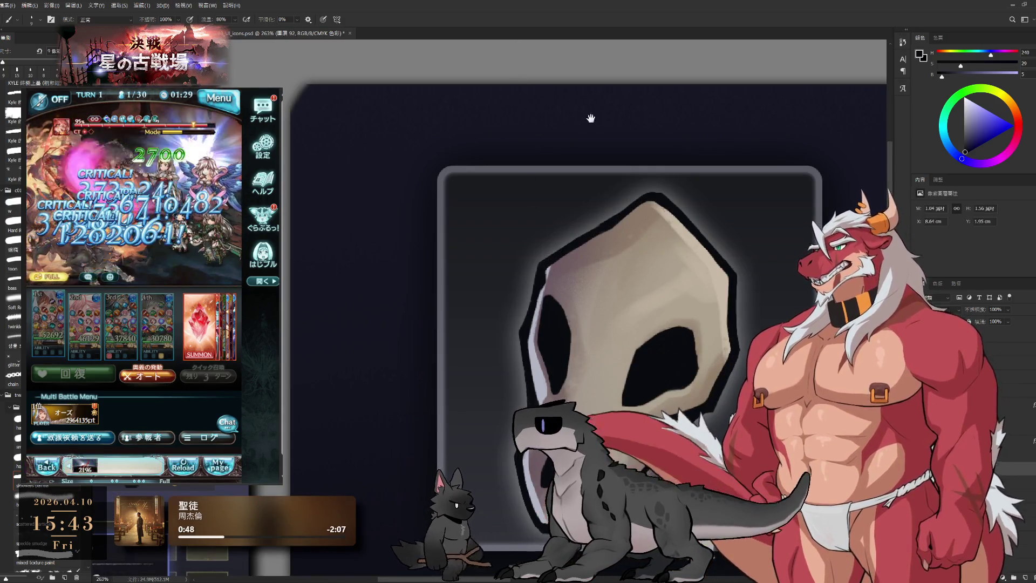
pyautogui.moveTo(592, 118); pyautogui.dragTo(726, 131)
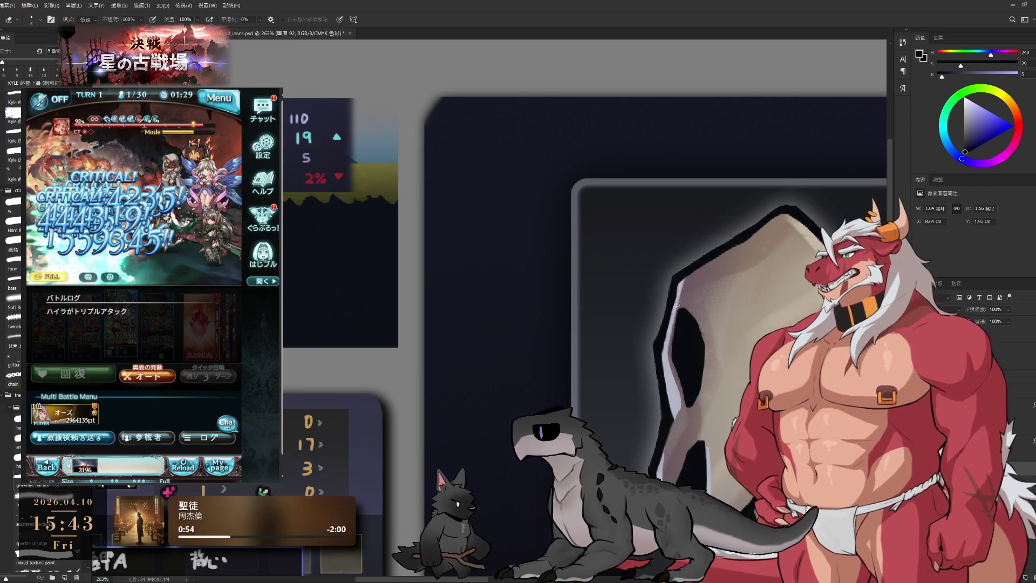
pyautogui.scroll(-3, 693, 302)
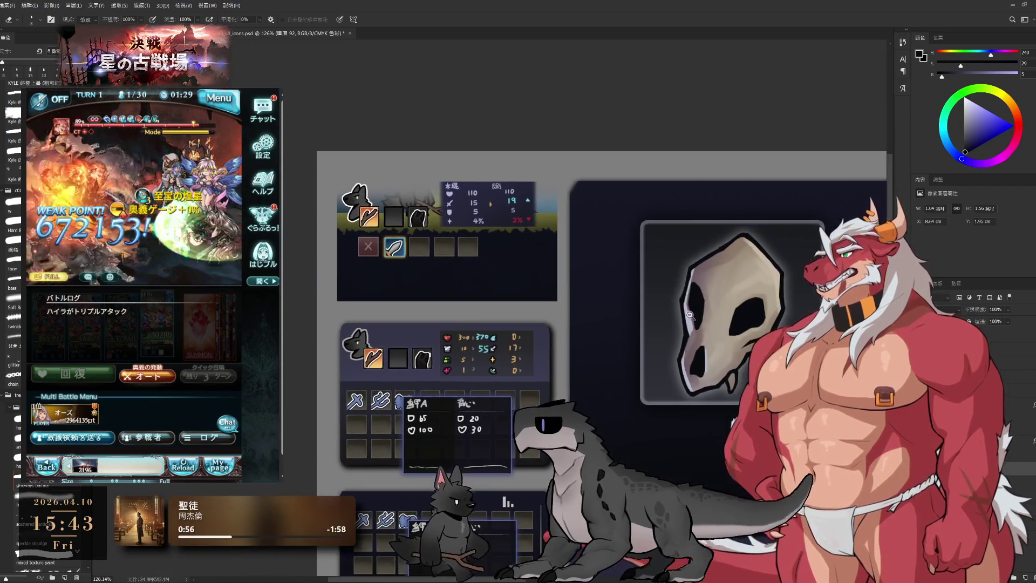
pyautogui.scroll(3, 706, 297)
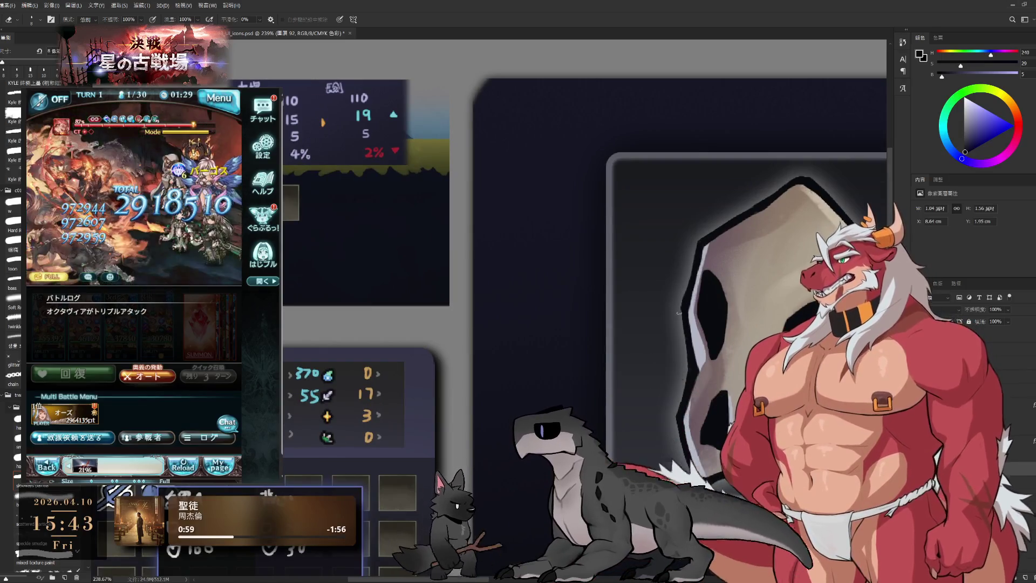
pyautogui.scroll(-3, 676, 340)
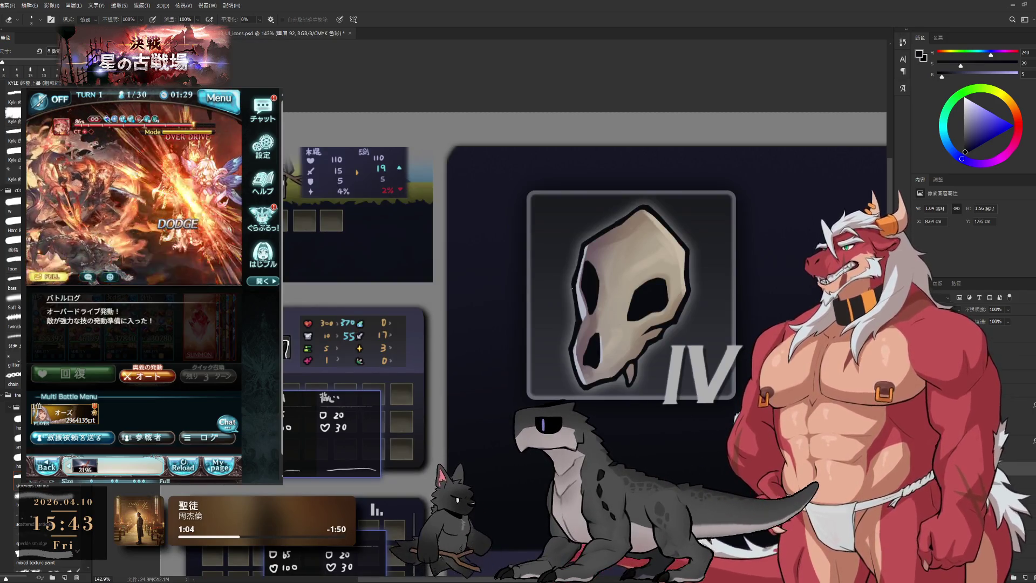
pyautogui.scroll(2, 538, 369)
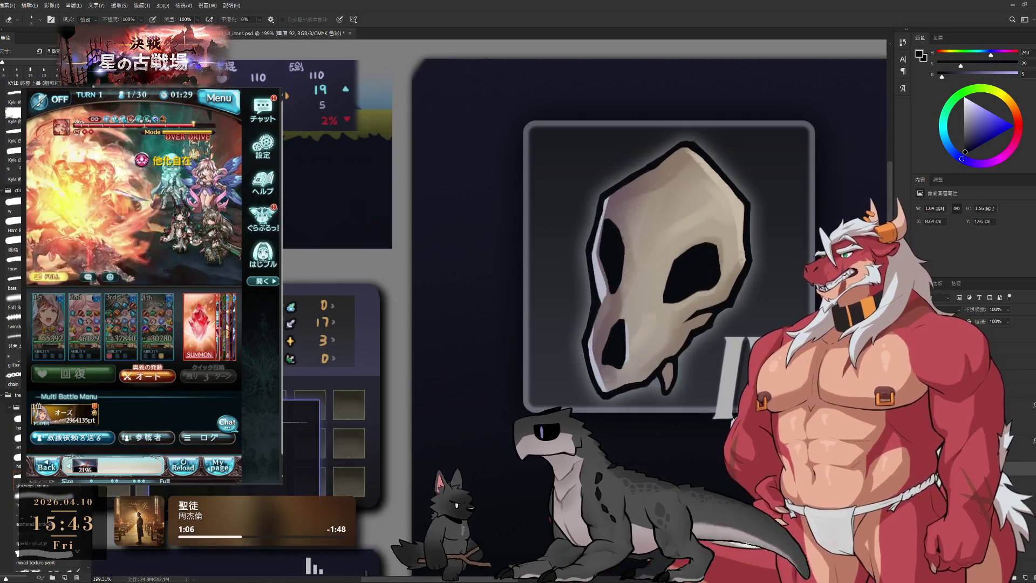
pyautogui.press('b')
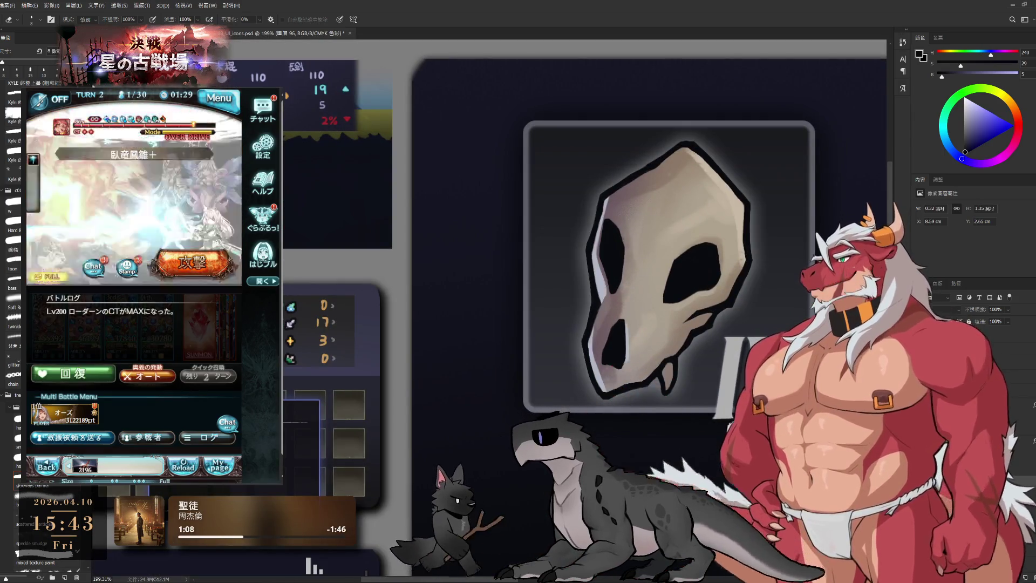
pyautogui.scroll(1, 678, 366)
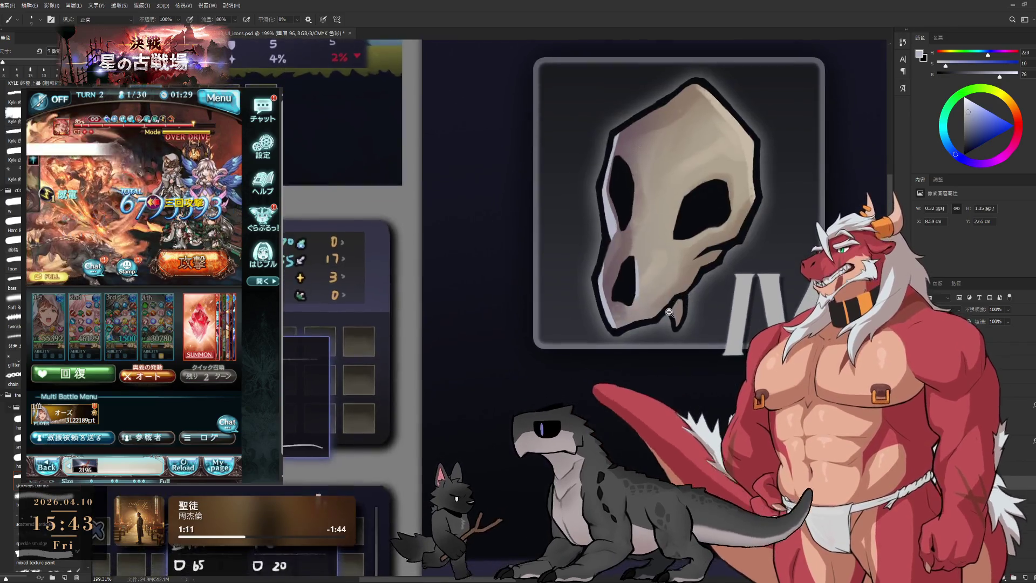
pyautogui.scroll(1, 679, 356)
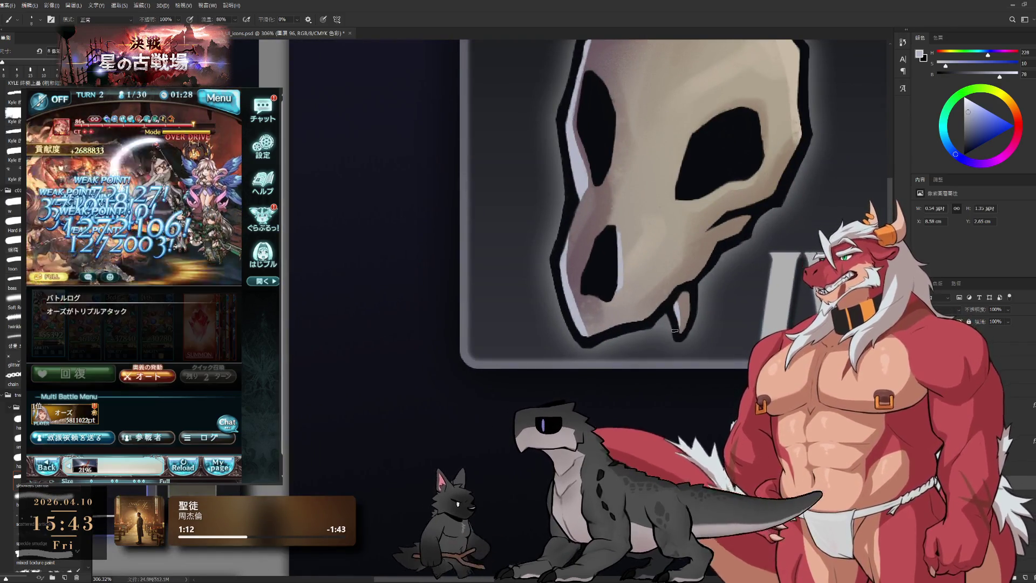
pyautogui.scroll(-5, 670, 327)
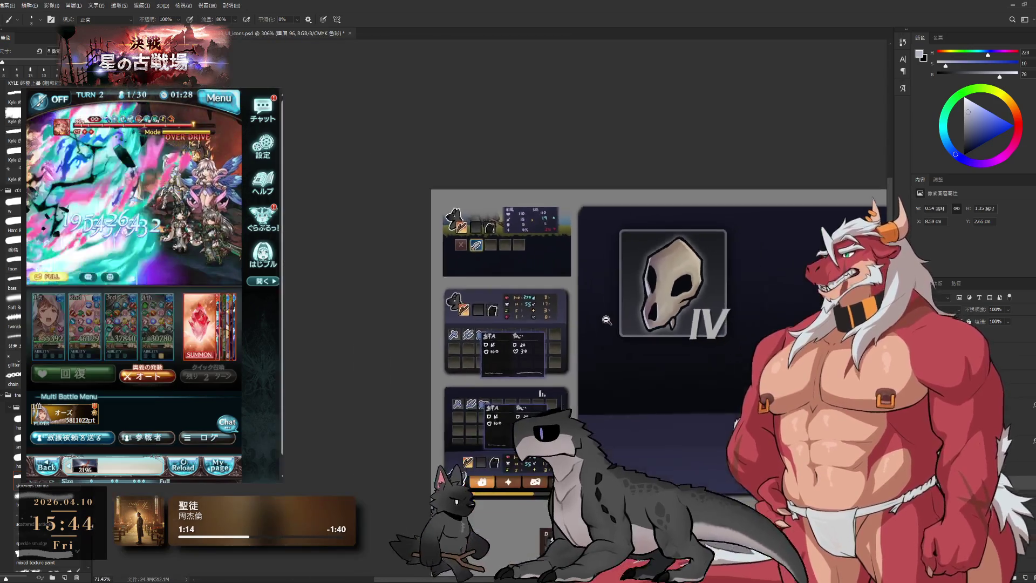
pyautogui.scroll(-2, 602, 318)
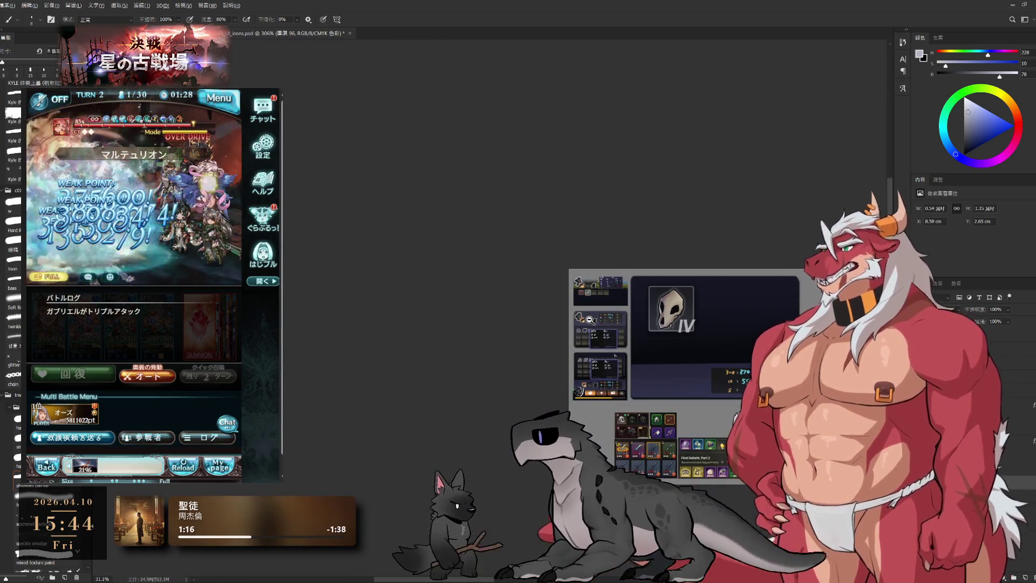
pyautogui.scroll(2, 590, 319)
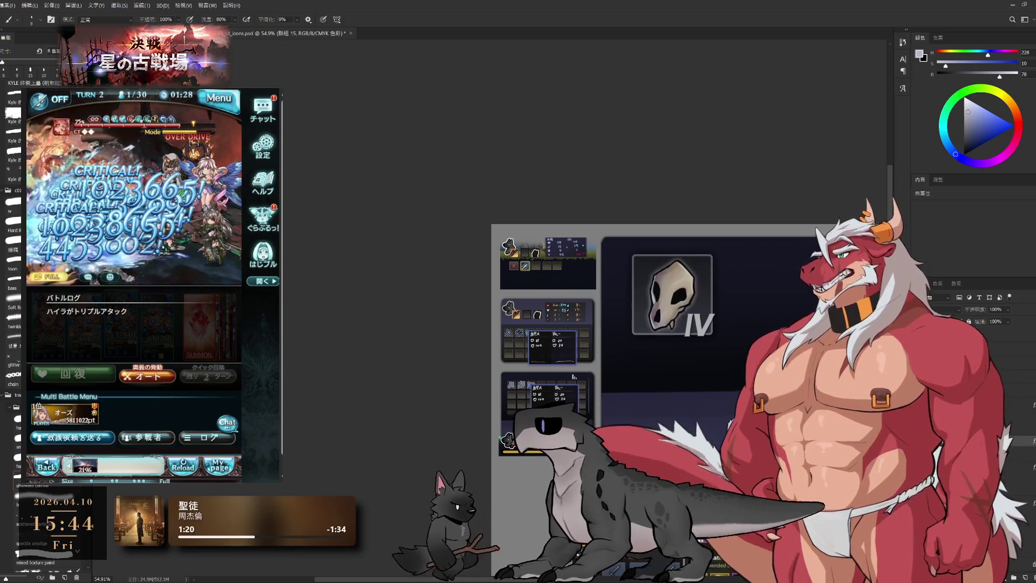
# Step: Rotate the skull icon roughly 10° and nudge it slightly within its frame, committing the transform
pyautogui.hotkey('ctrl', 't')
pyautogui.moveTo(733, 220); pyautogui.dragTo(749, 236)
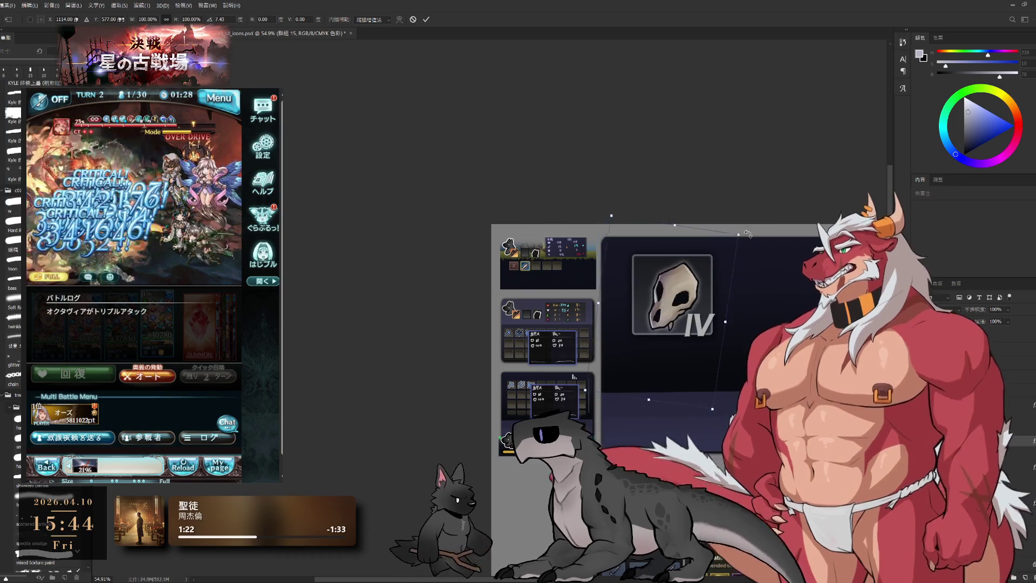
pyautogui.scroll(2, 681, 291)
pyautogui.moveTo(681, 291); pyautogui.dragTo(686, 287)
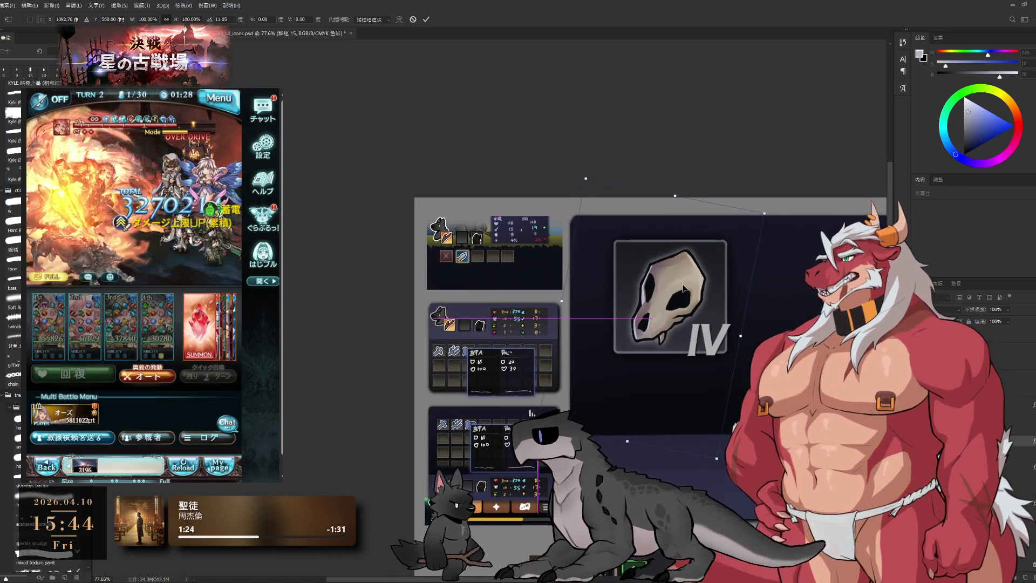
pyautogui.moveTo(785, 204); pyautogui.dragTo(788, 196)
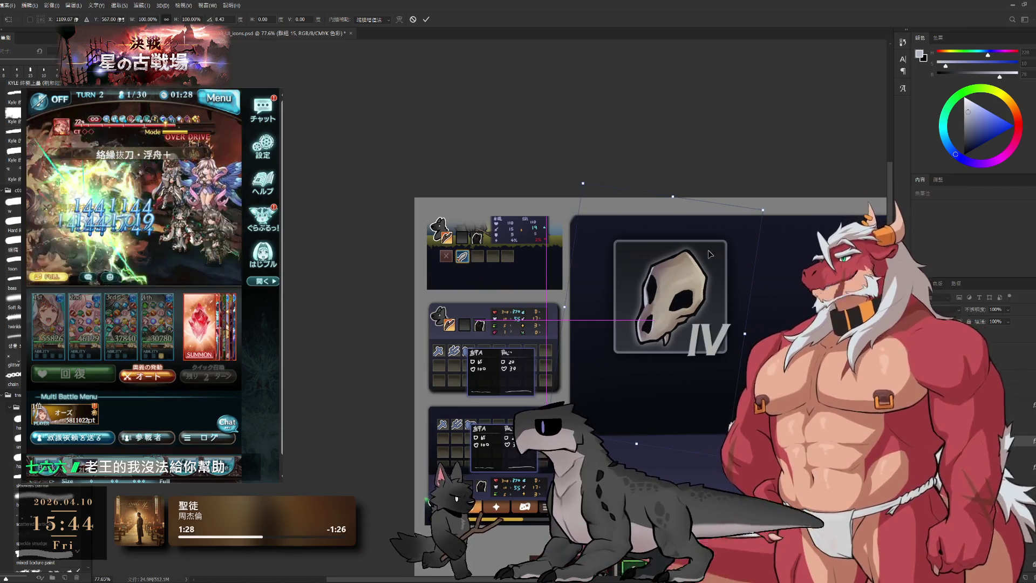
pyautogui.moveTo(673, 291); pyautogui.dragTo(669, 296)
pyautogui.press('Return')
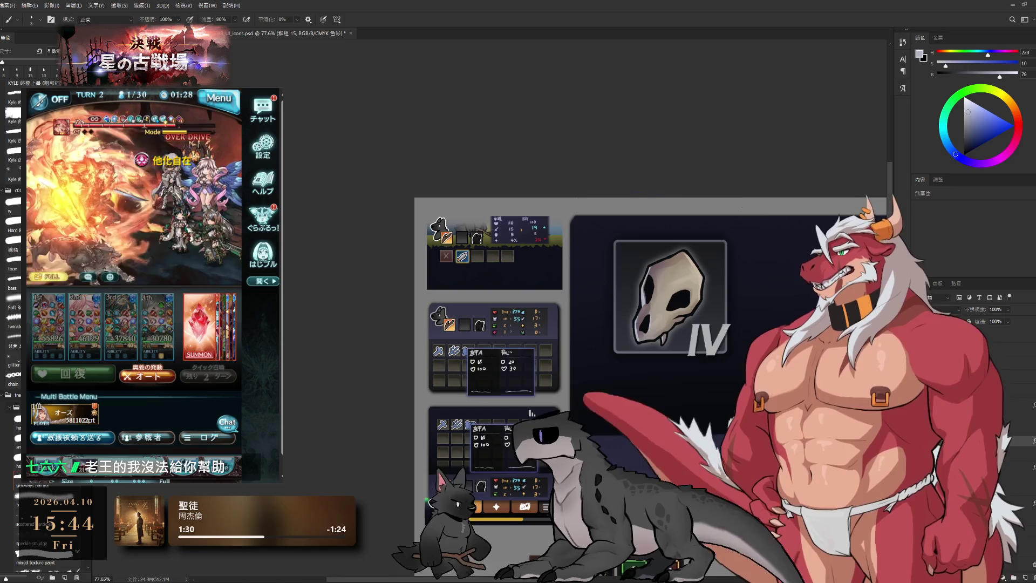
pyautogui.scroll(-3, 636, 346)
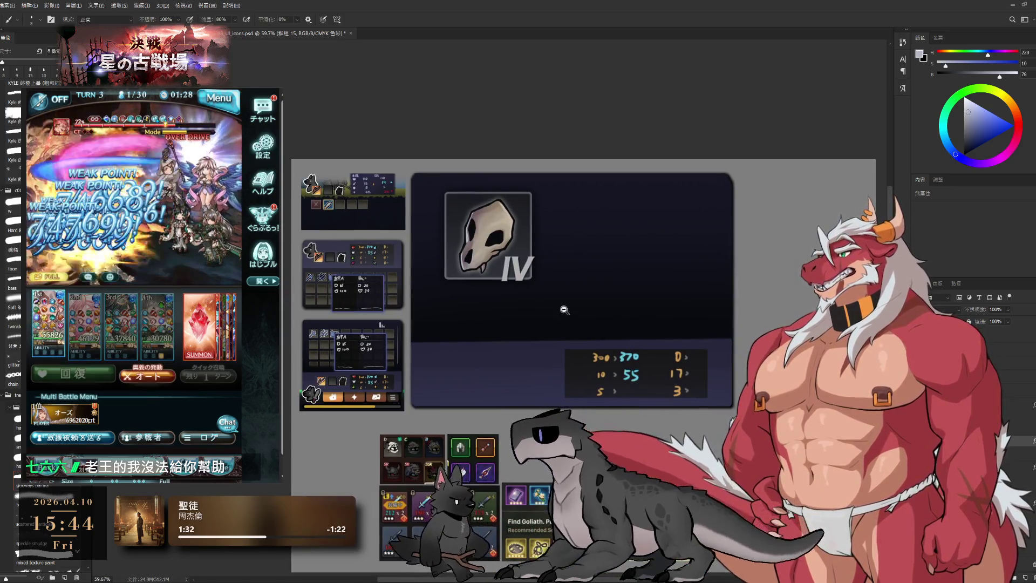
pyautogui.scroll(2, 562, 301)
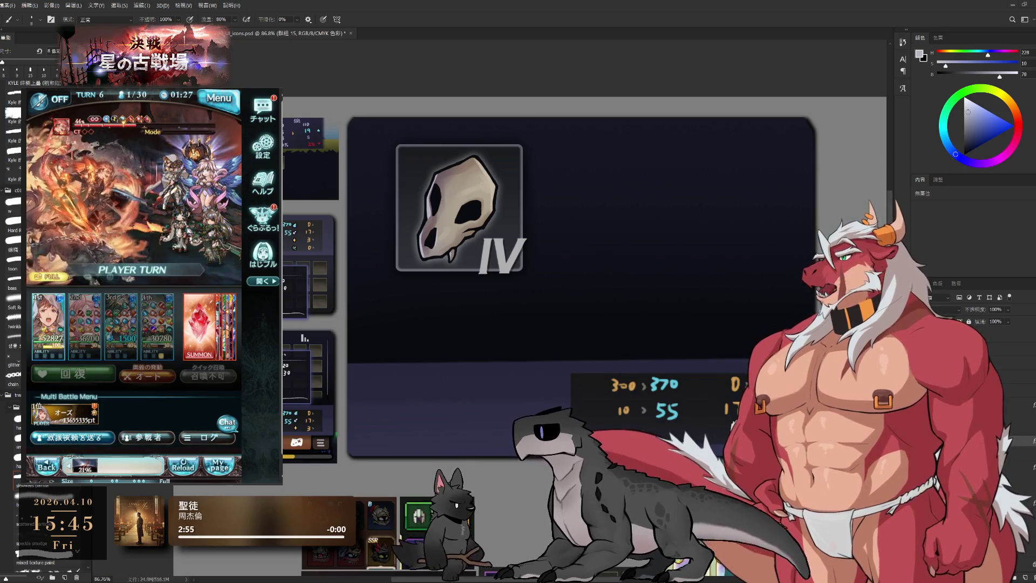
pyautogui.scroll(-2, 620, 177)
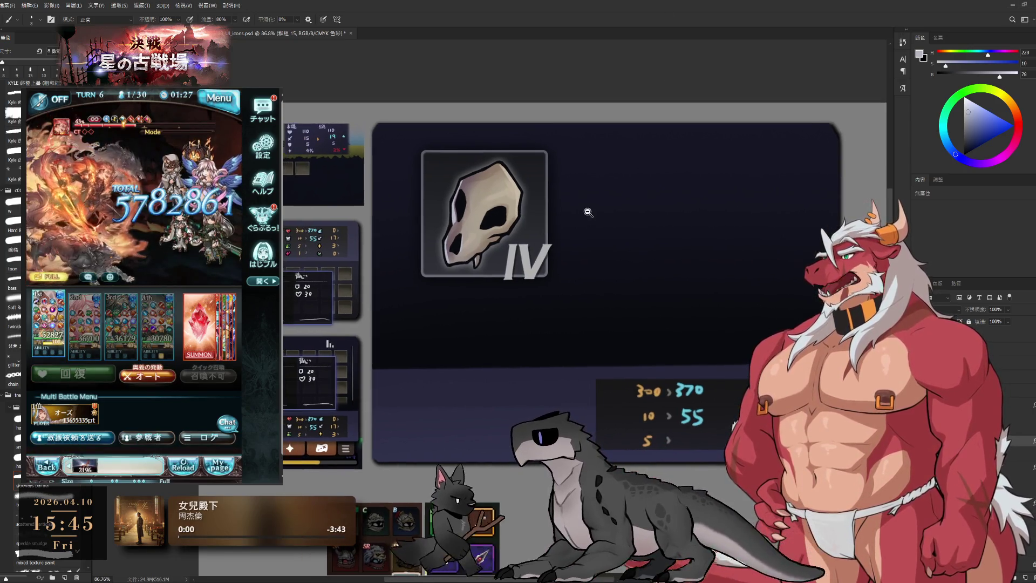
pyautogui.scroll(2, 492, 212)
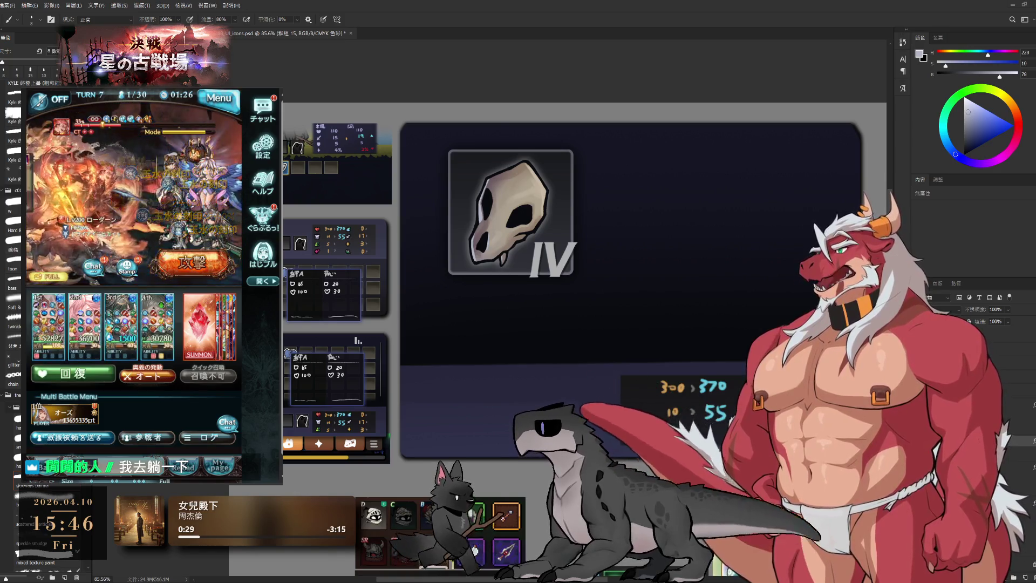
pyautogui.scroll(-3, 611, 225)
# Step: Duplicate the icon frame to the right of the skull and commit its placement
pyautogui.moveTo(610, 224); pyautogui.dragTo(645, 265)
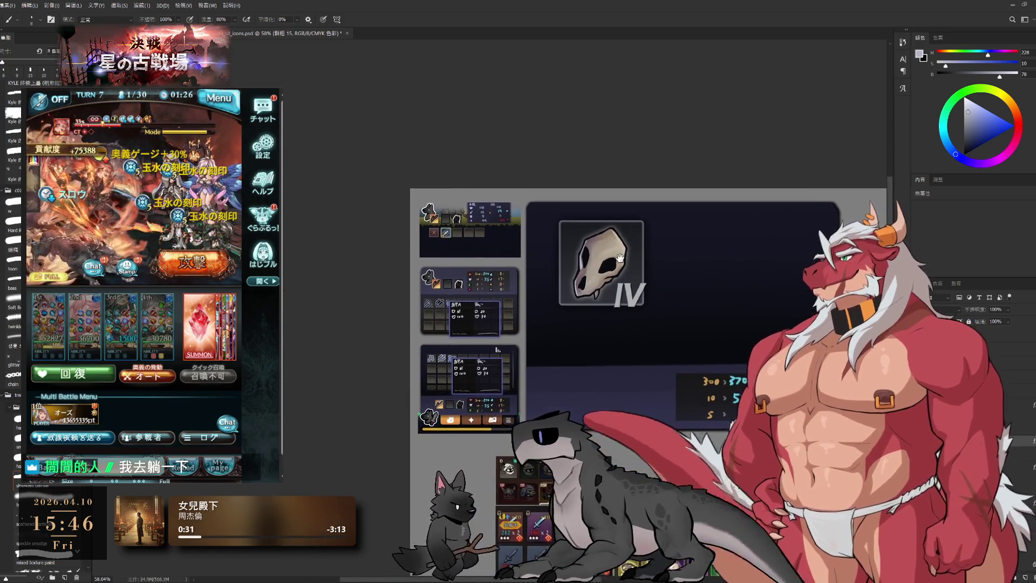
pyautogui.moveTo(748, 296); pyautogui.dragTo(619, 318)
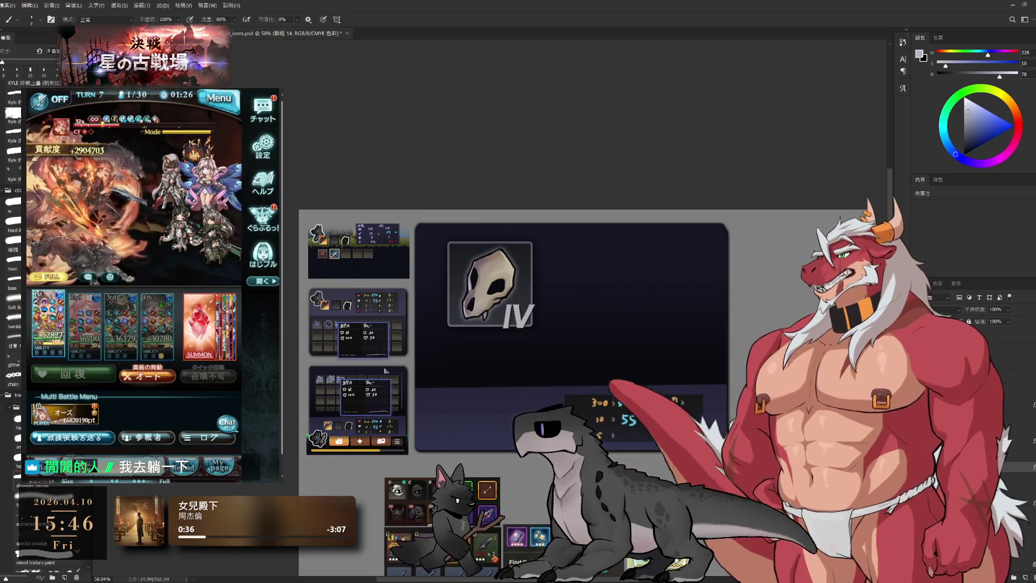
pyautogui.hotkey('ctrl', 'alt', 't')
pyautogui.moveTo(518, 301); pyautogui.dragTo(583, 280)
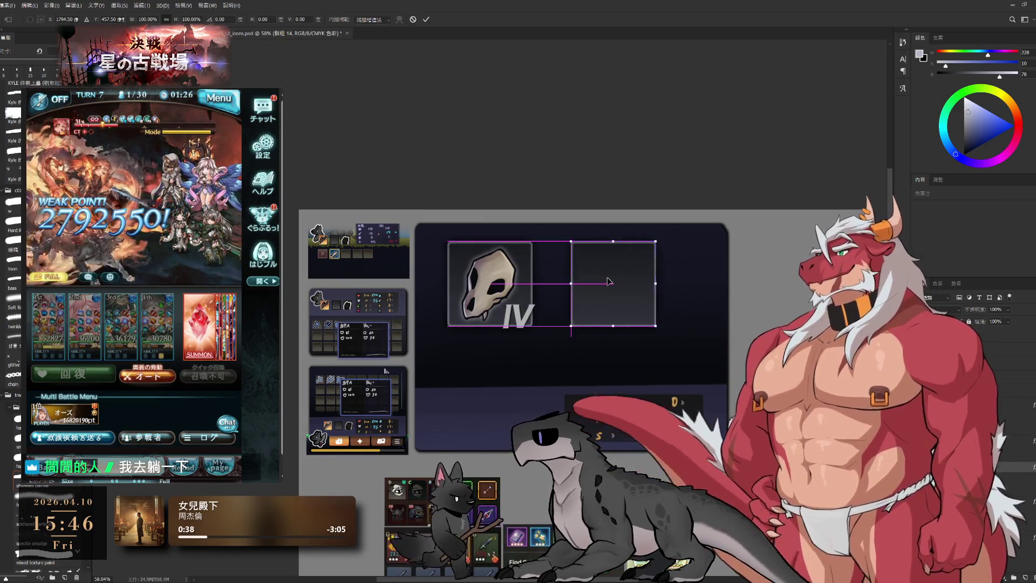
pyautogui.press('Return')
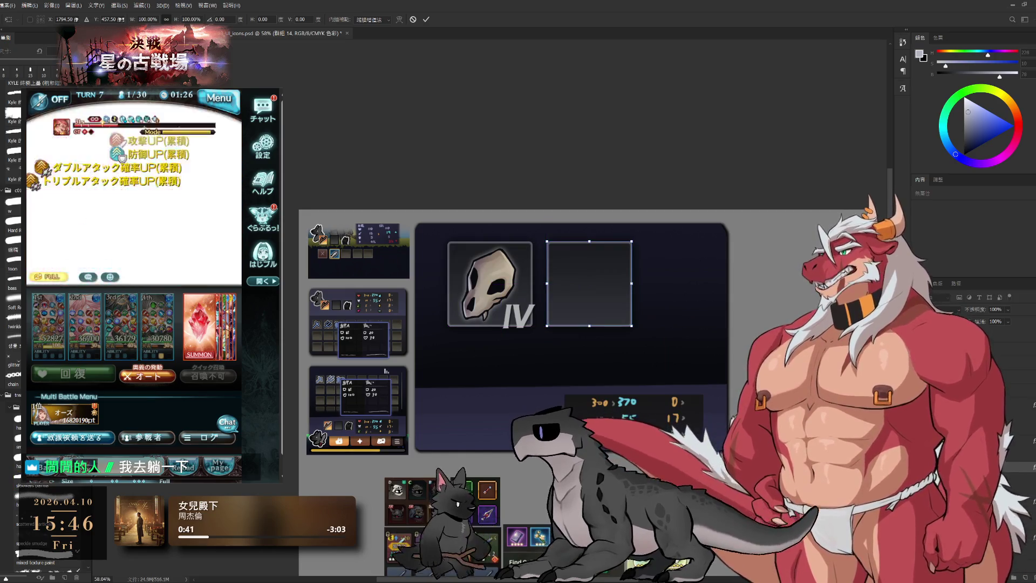
pyautogui.press('b')
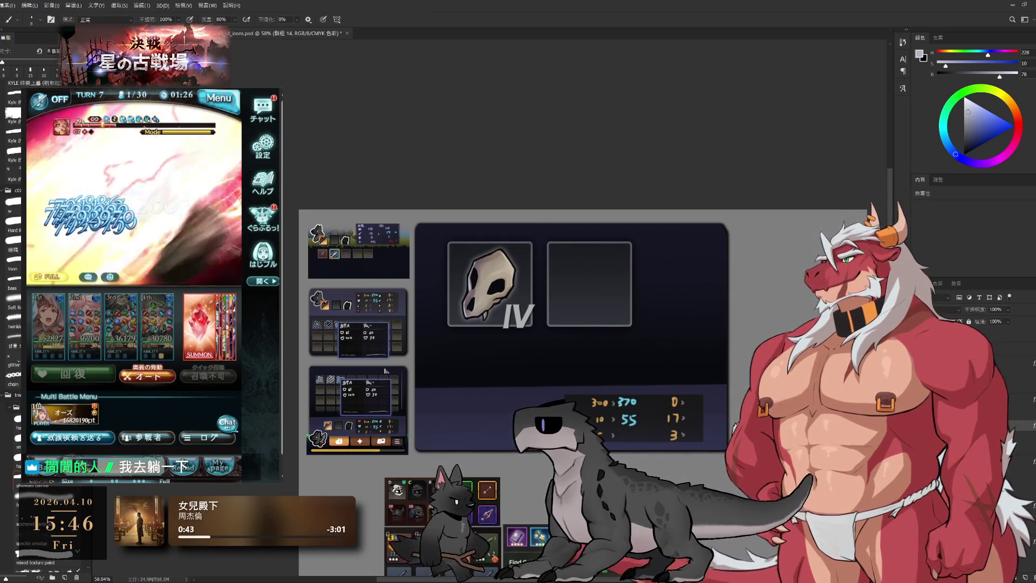
# Step: Fill the copied rounded rectangle with a sampled blue
pyautogui.hotkey('alt', '[')
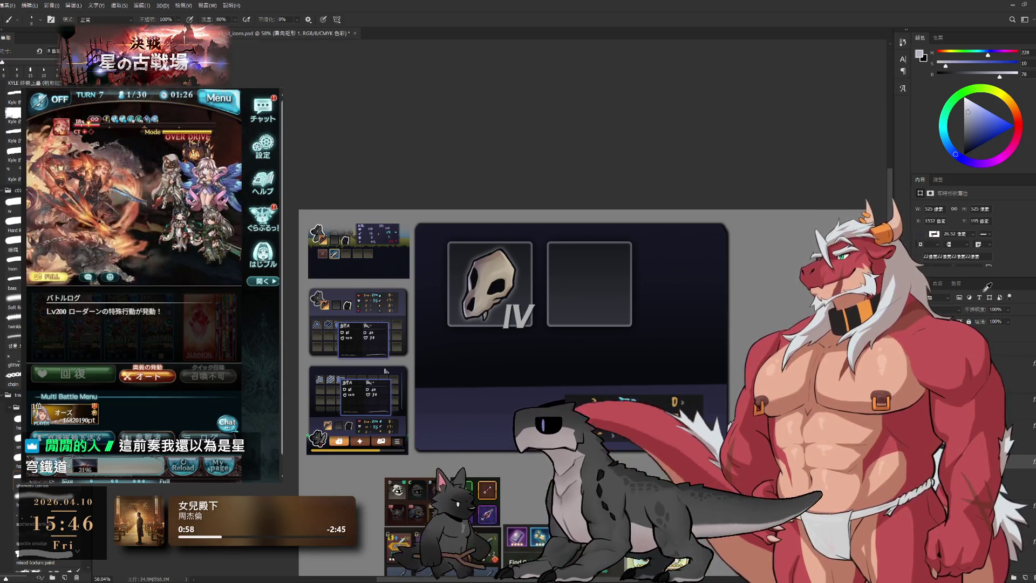
pyautogui.press('i')
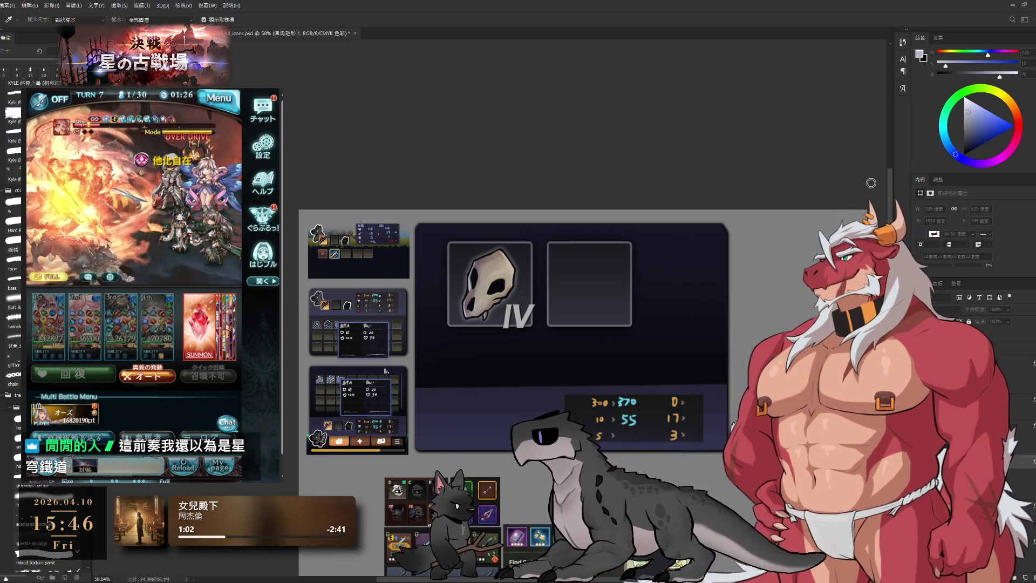
pyautogui.moveTo(957, 156); pyautogui.dragTo(1006, 135)
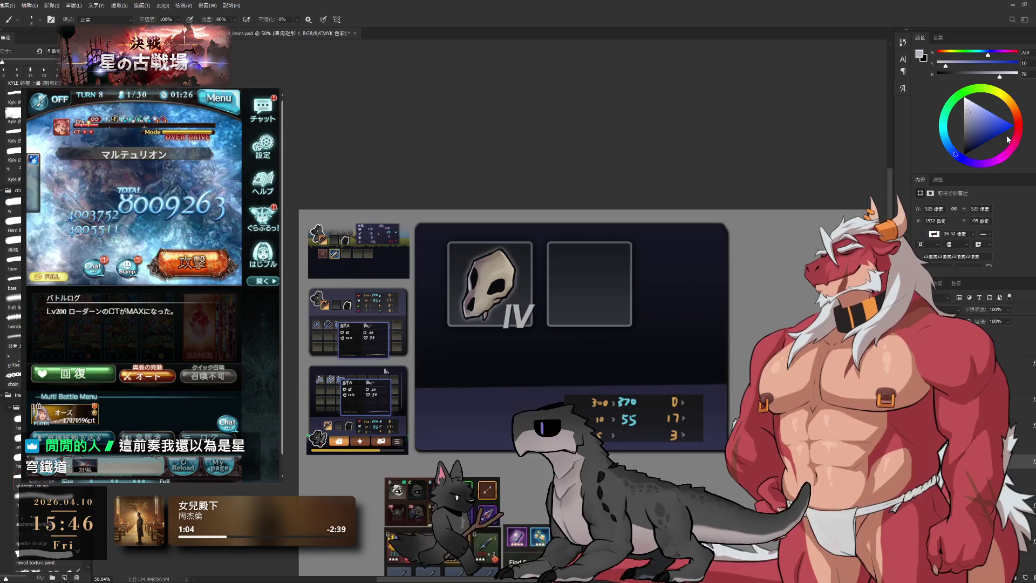
pyautogui.press('b')
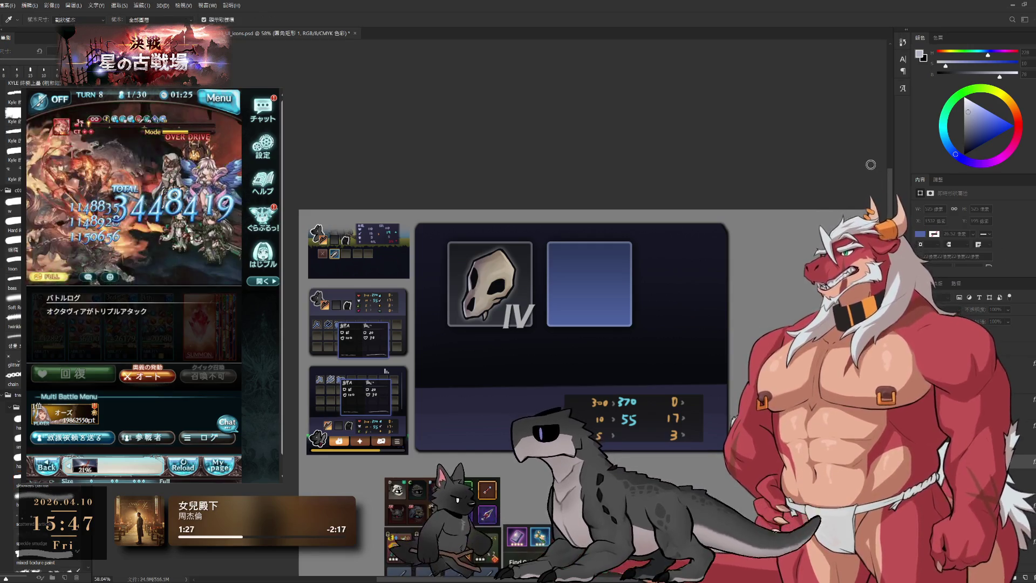
pyautogui.press('i')
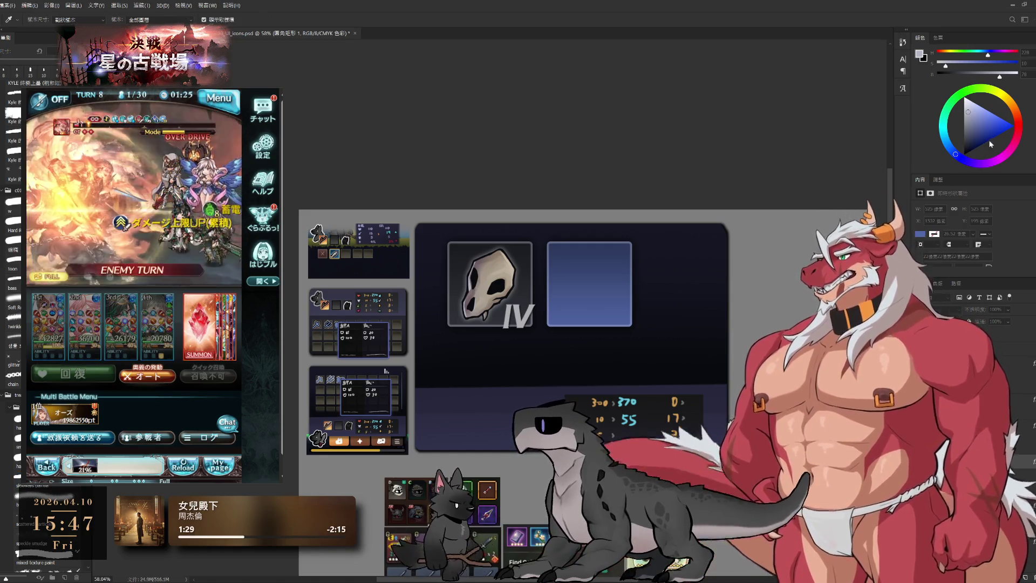
pyautogui.scroll(-5, 704, 215)
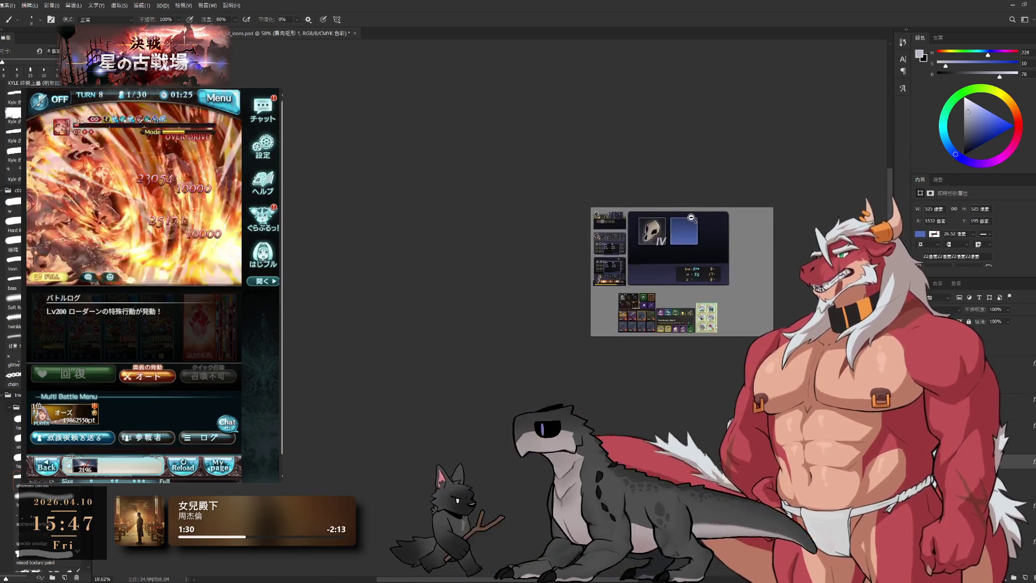
pyautogui.scroll(5, 698, 218)
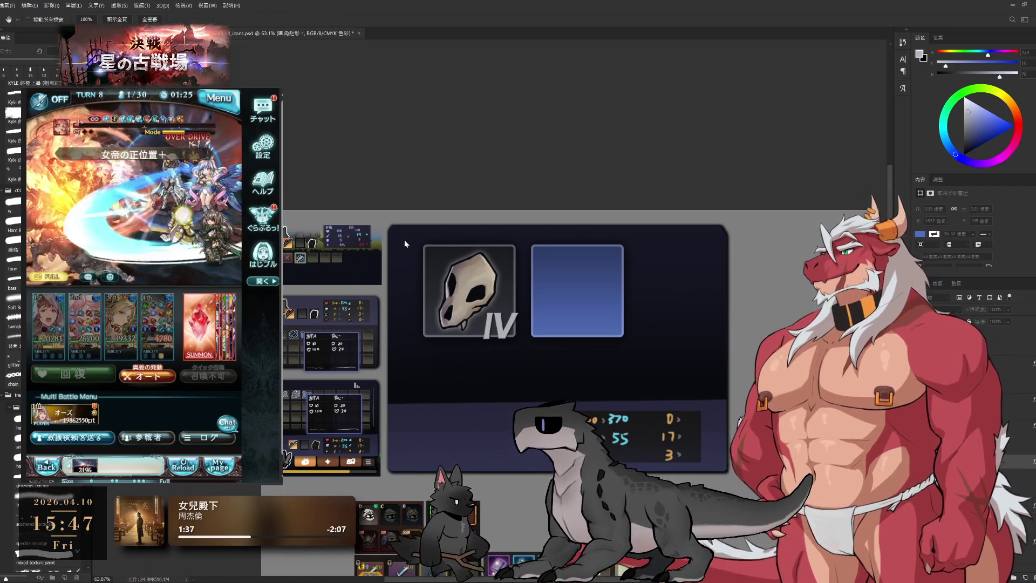
pyautogui.press('space')
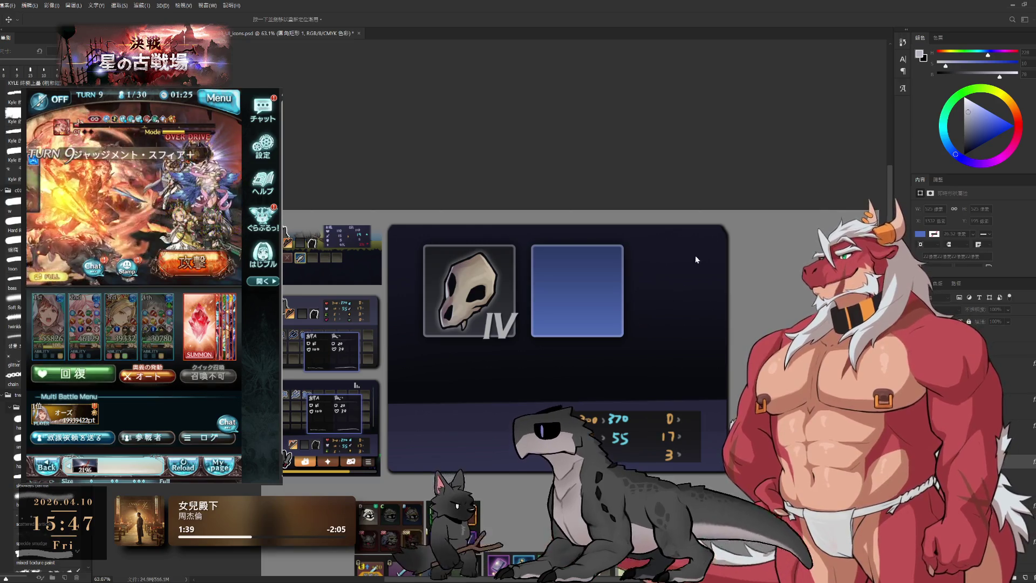
pyautogui.press('space')
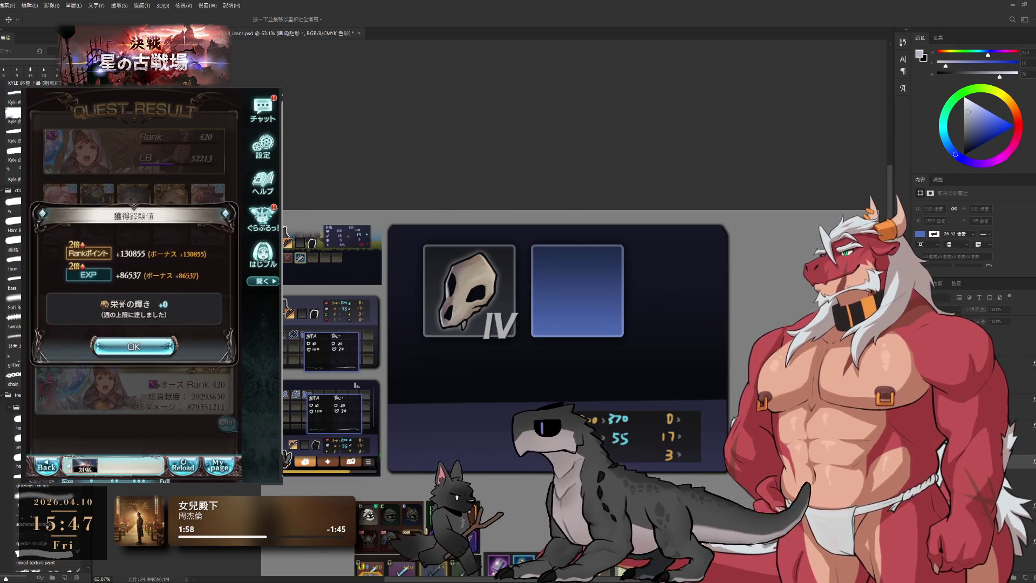
pyautogui.click(134, 346)
pyautogui.click(175, 432)
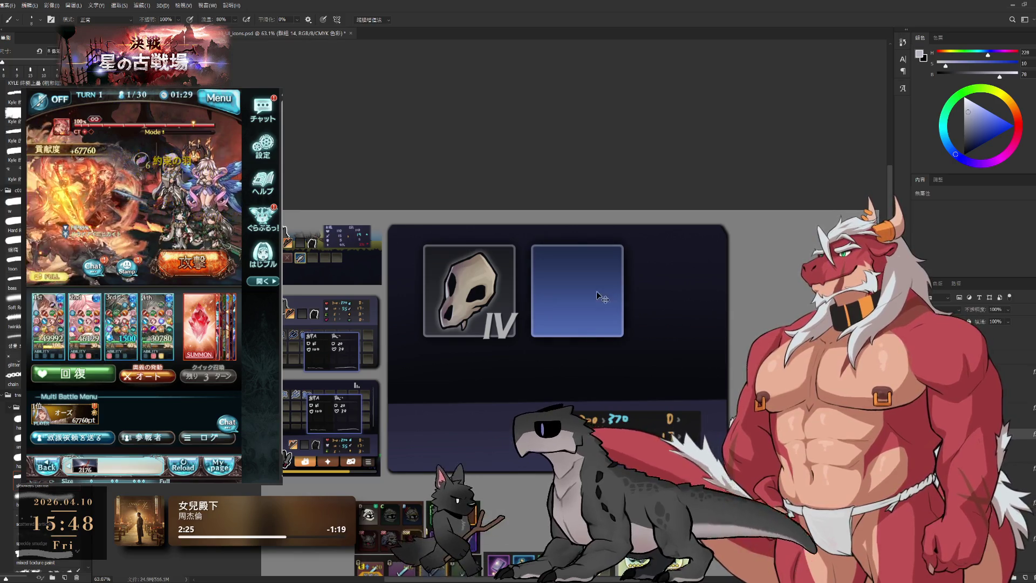
# Step: Duplicate the blue frame to its right as a third tile
pyautogui.hotkey('ctrl', 'alt', 't')
pyautogui.moveTo(597, 296); pyautogui.dragTo(678, 295)
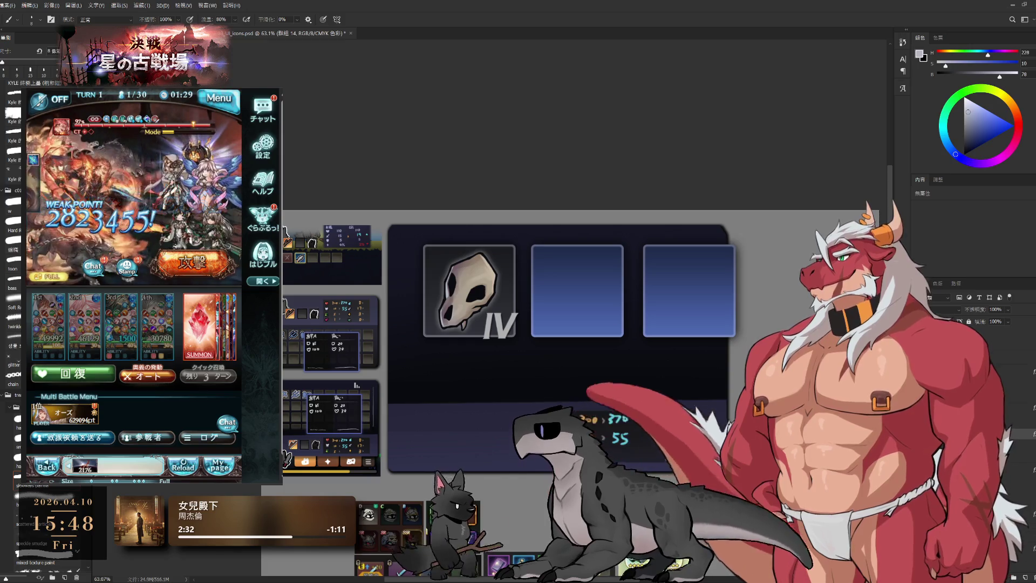
pyautogui.press('h')
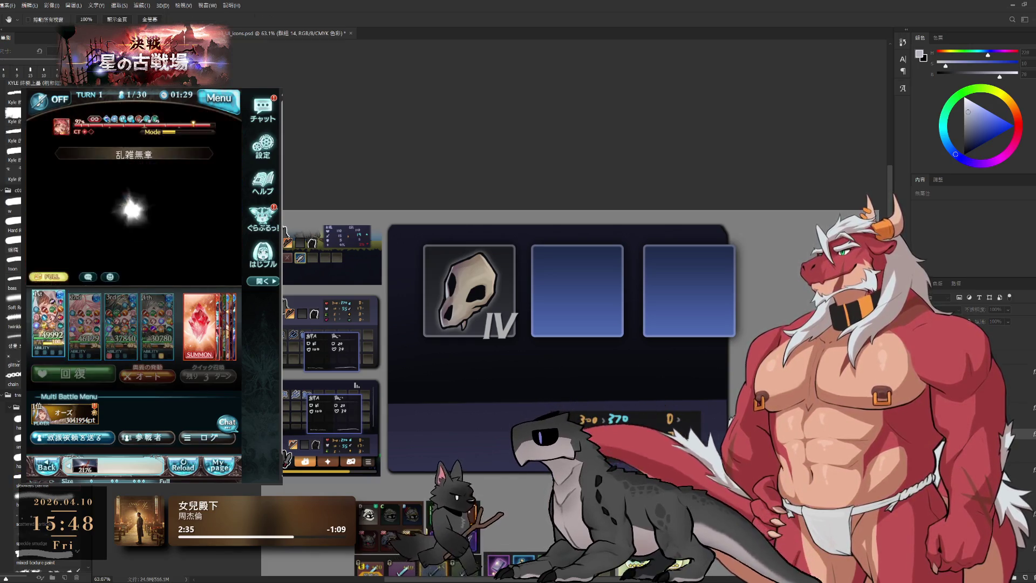
pyautogui.press('b')
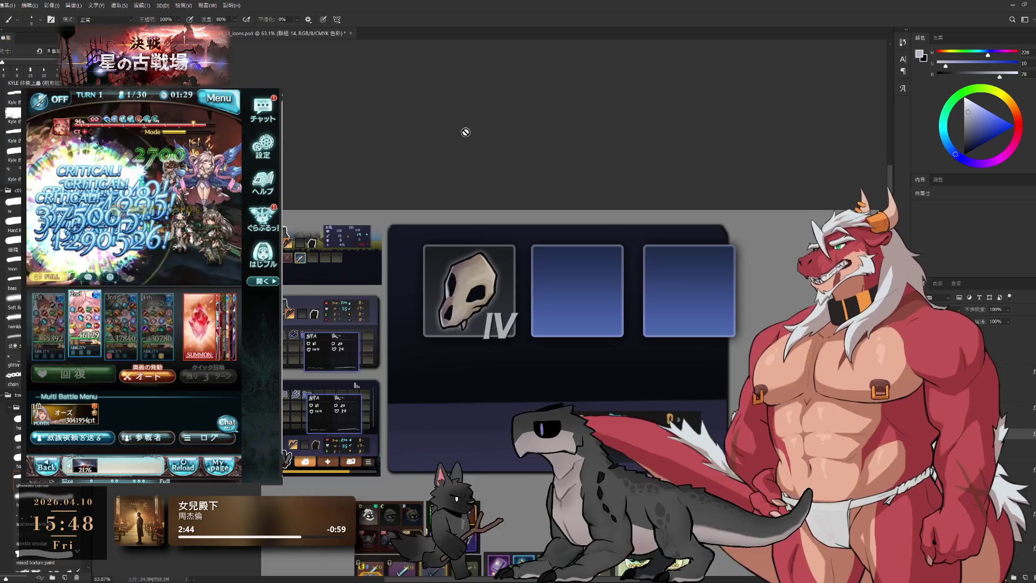
# Step: Select the copied rectangle's layer and set its fill to yellow
pyautogui.moveTo(465, 132); pyautogui.dragTo(433, 55)
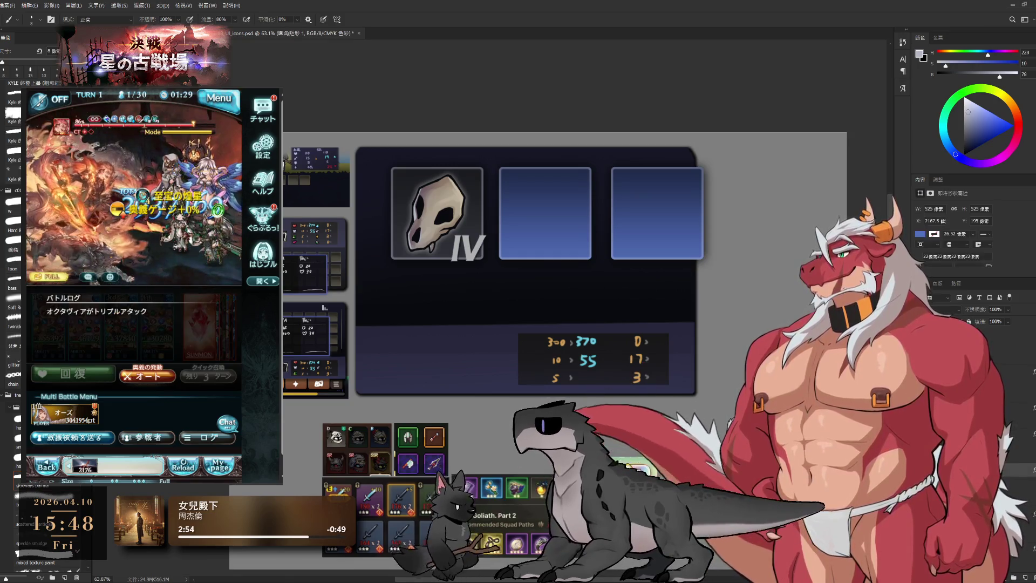
pyautogui.click(929, 240)
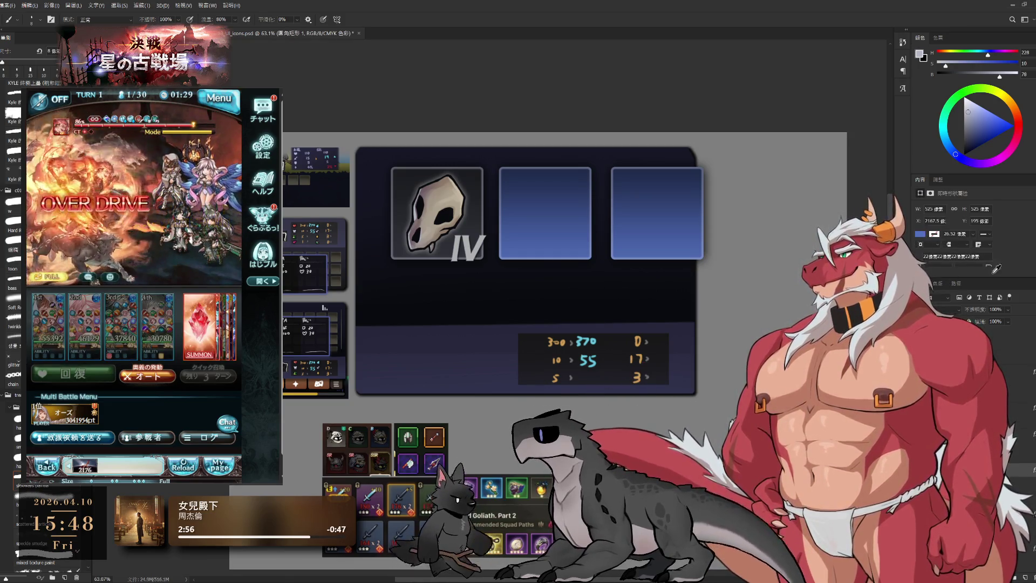
pyautogui.click(993, 251)
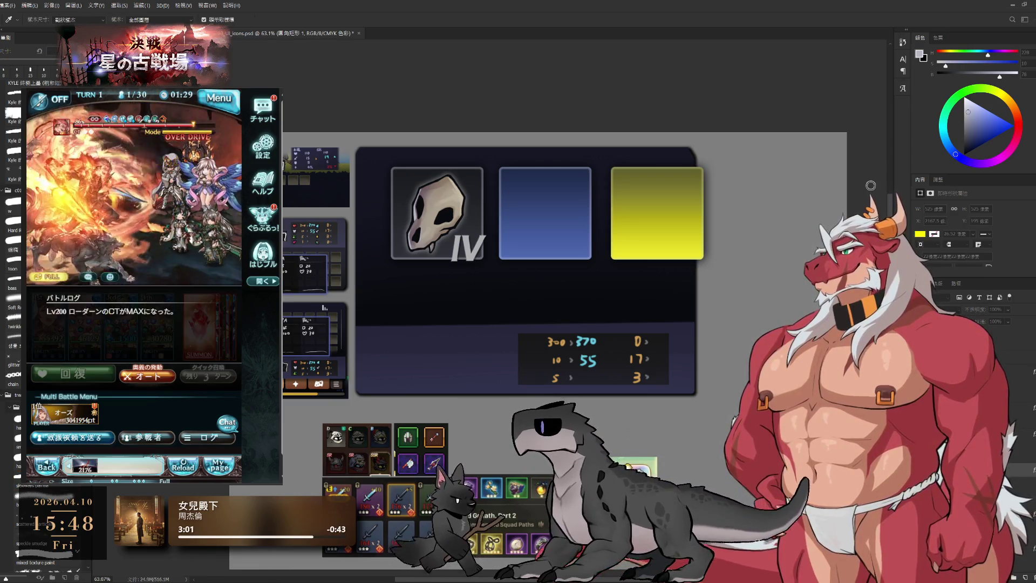
# Step: Shift the yellow frame's gradient through yellow-green toward orange-yellow with a redder top
pyautogui.press('i')
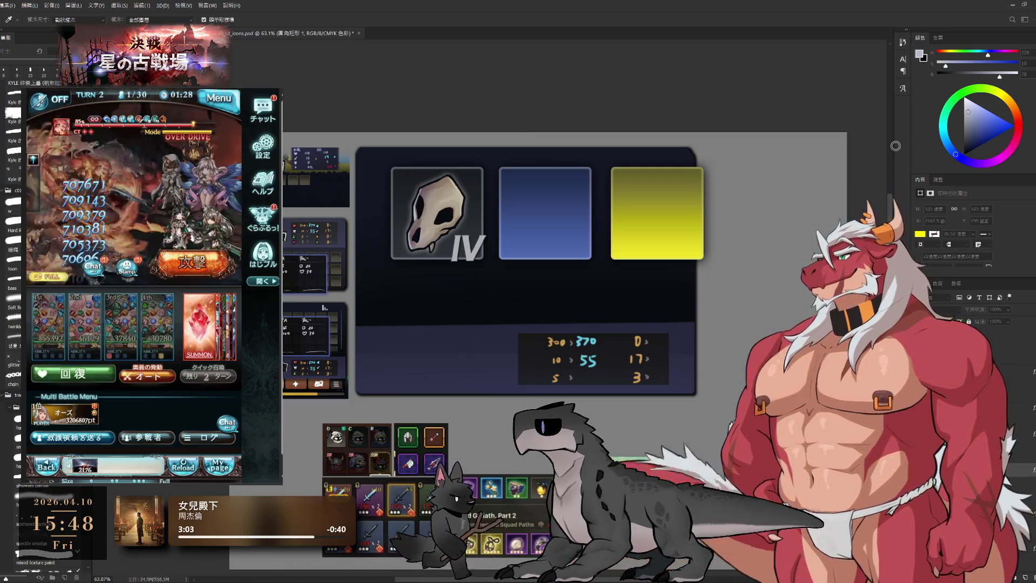
pyautogui.click(1007, 134)
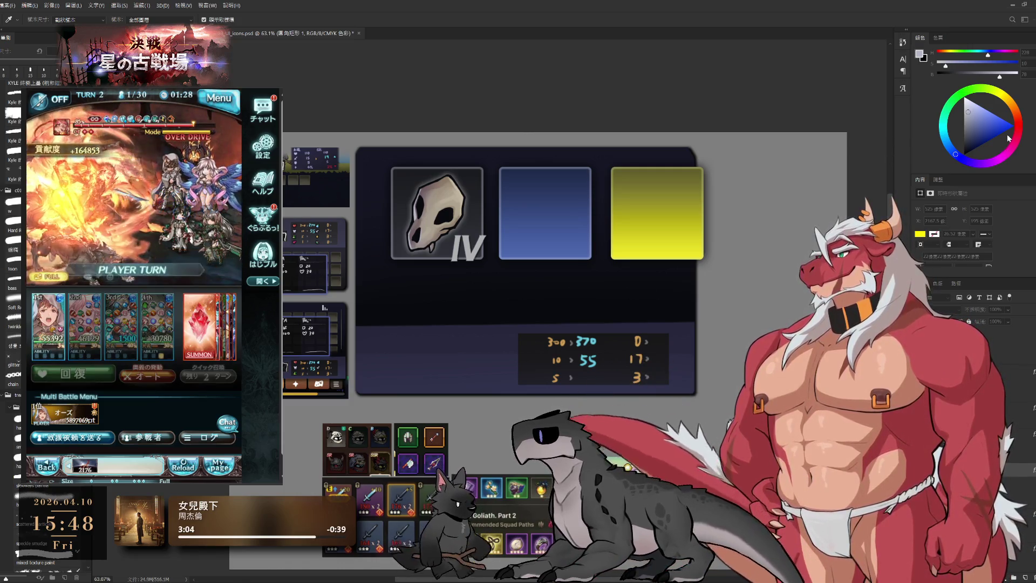
pyautogui.press('b')
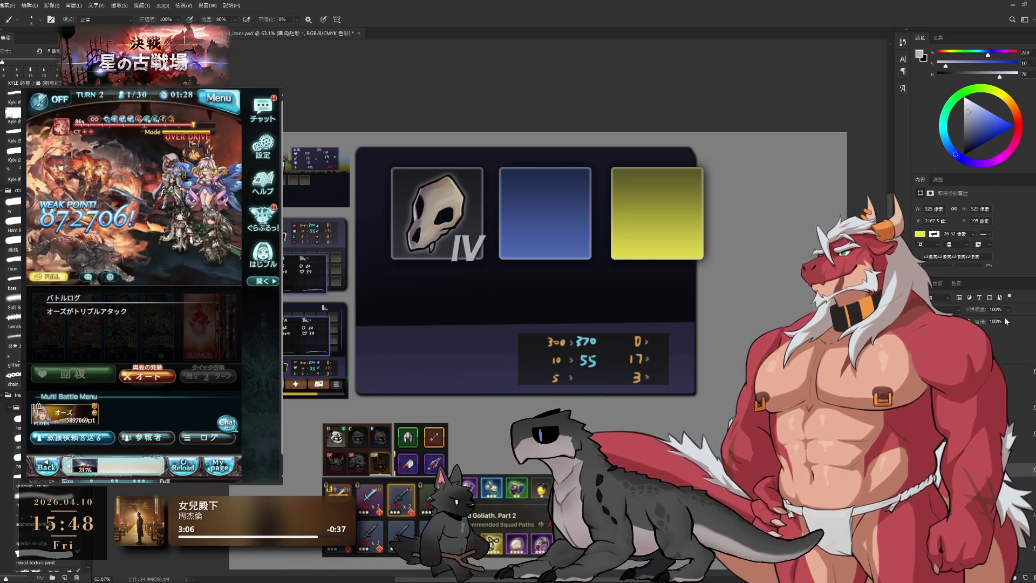
pyautogui.press('h')
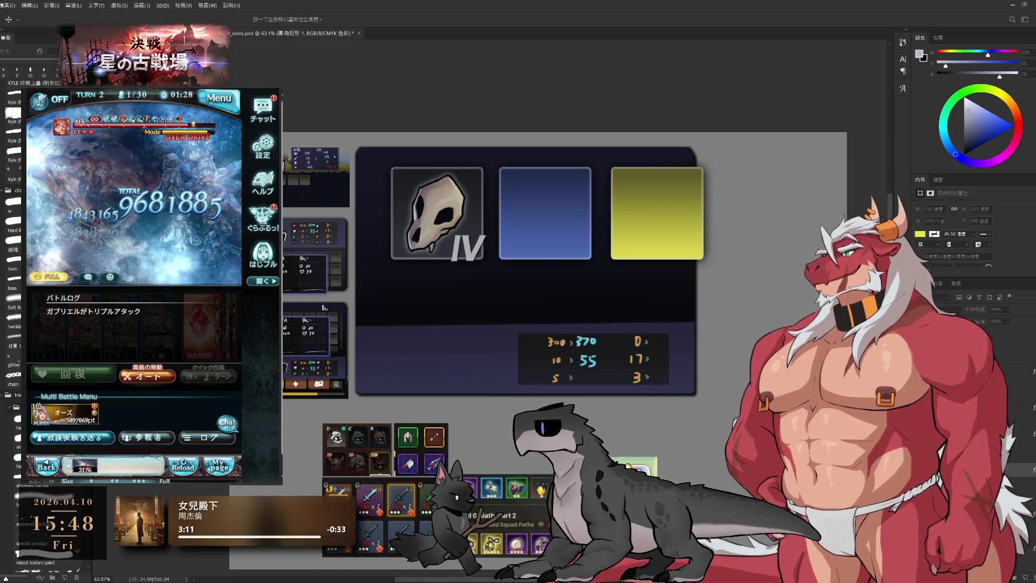
pyautogui.press('i')
pyautogui.hotkey('shift', 'i')
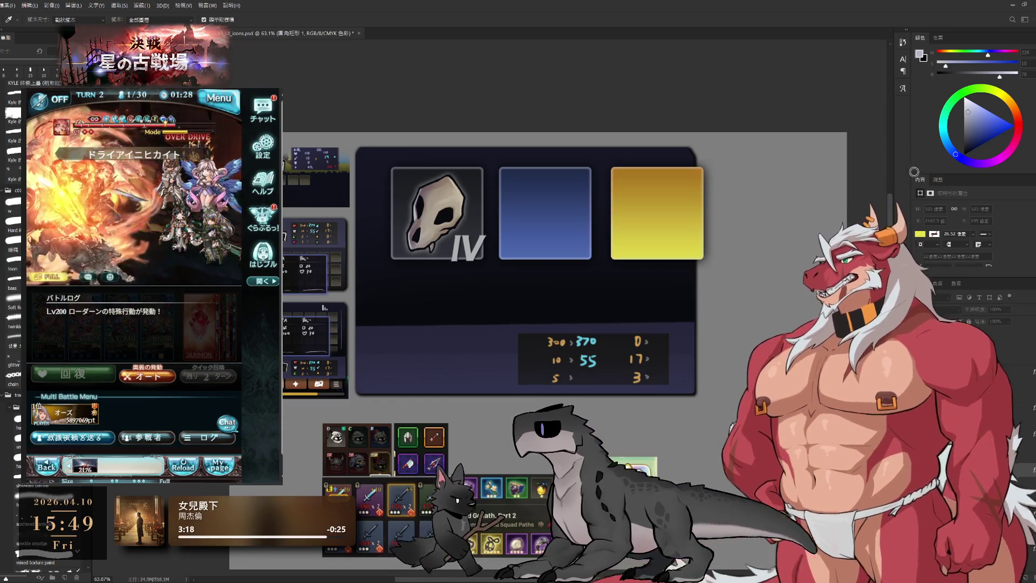
pyautogui.click(920, 176)
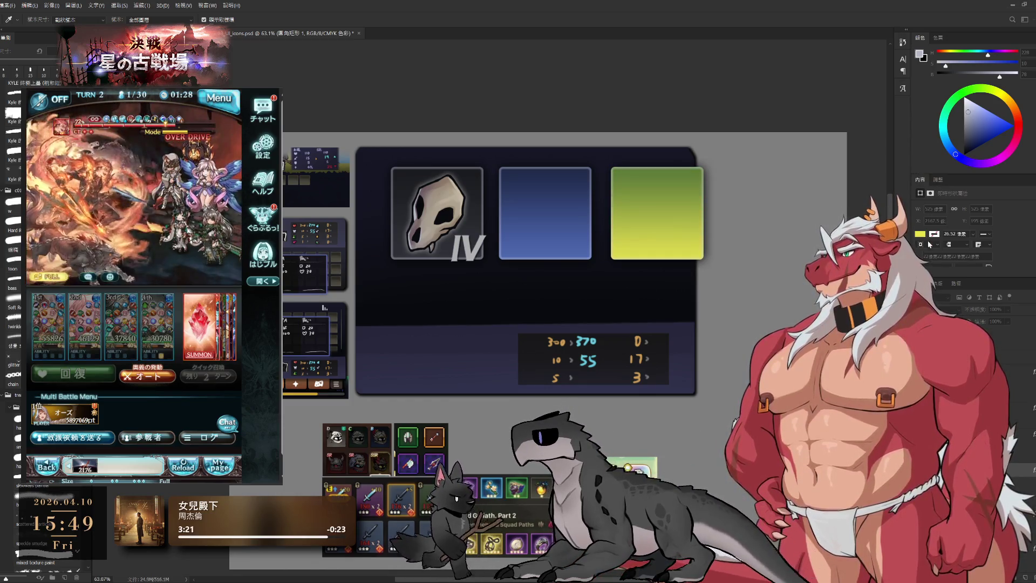
pyautogui.click(931, 244)
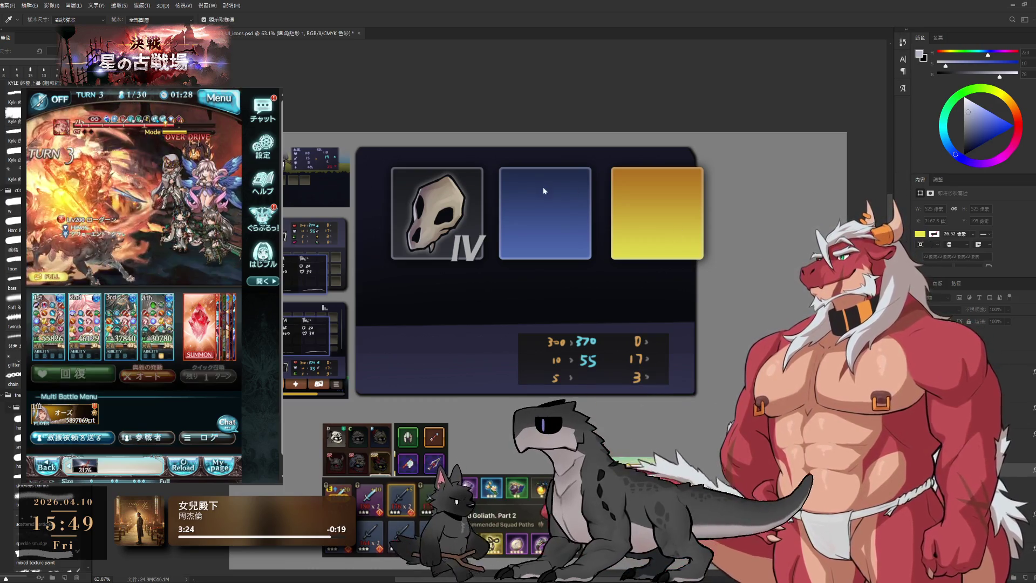
pyautogui.click(931, 243)
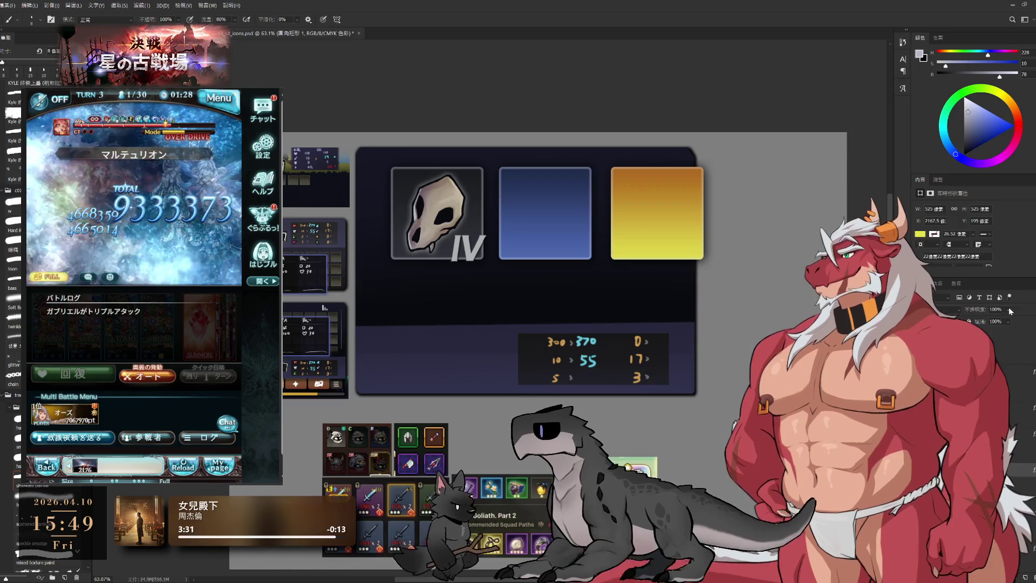
# Step: Select the yellow frame's shape layer and change its fill colour to orange
pyautogui.hotkey('alt', '[')
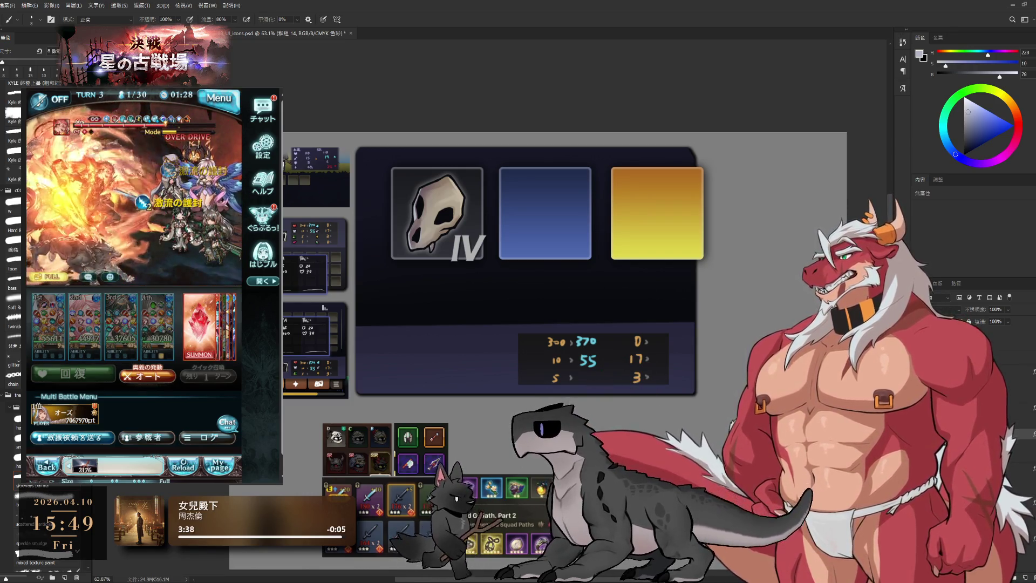
pyautogui.press('h')
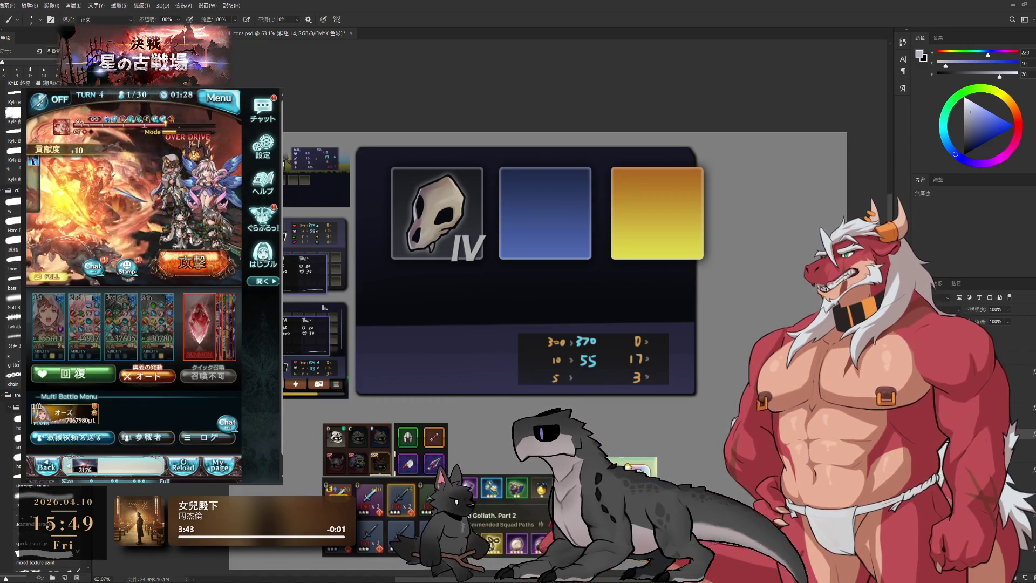
pyautogui.click(972, 345)
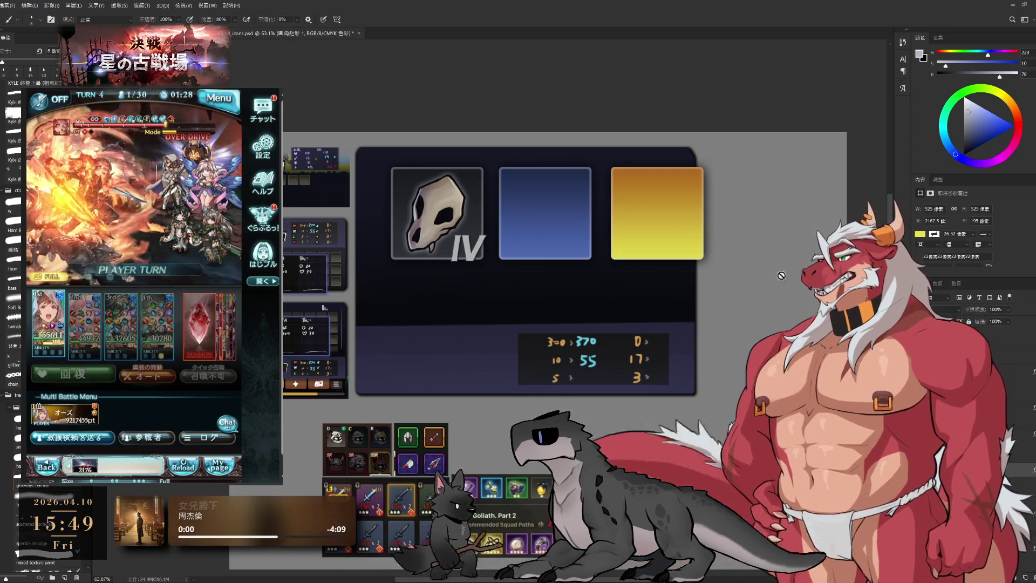
pyautogui.press('i')
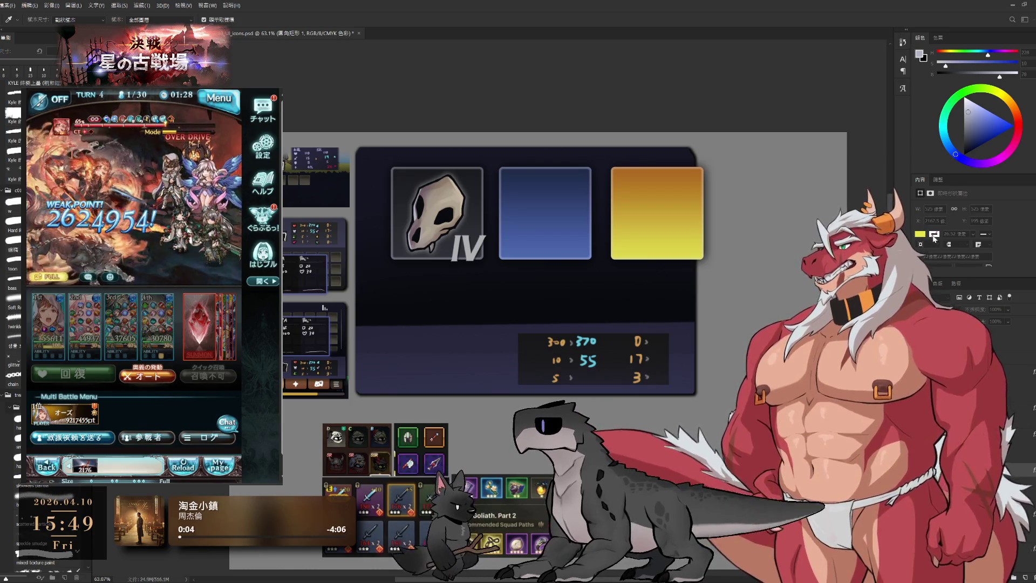
pyautogui.click(1007, 134)
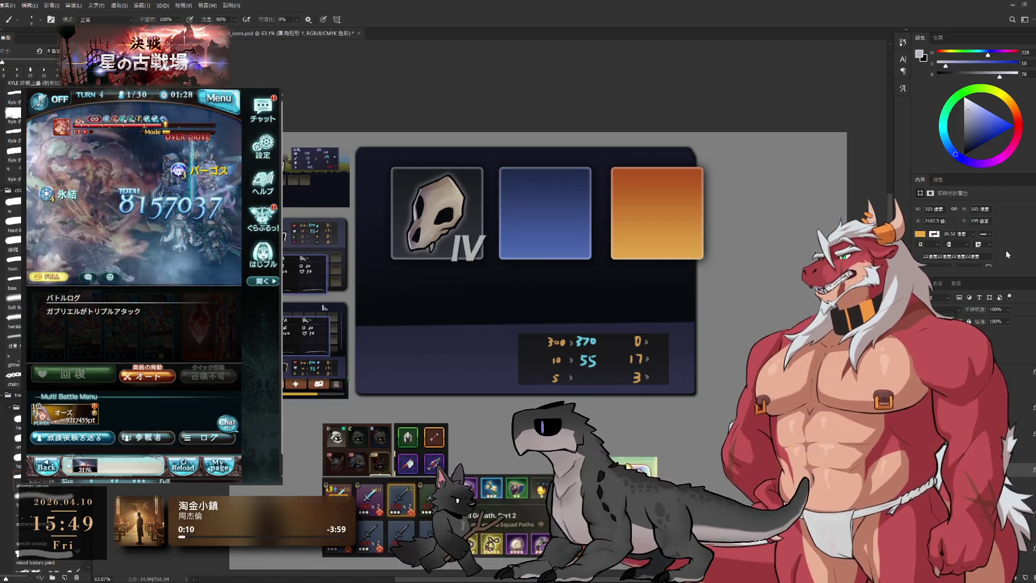
pyautogui.press('i')
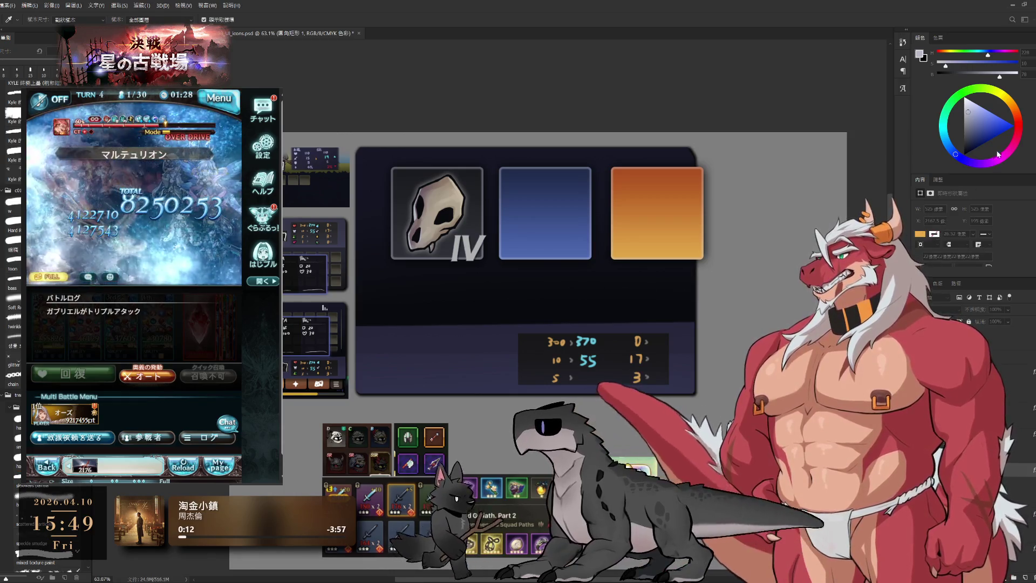
pyautogui.press('b')
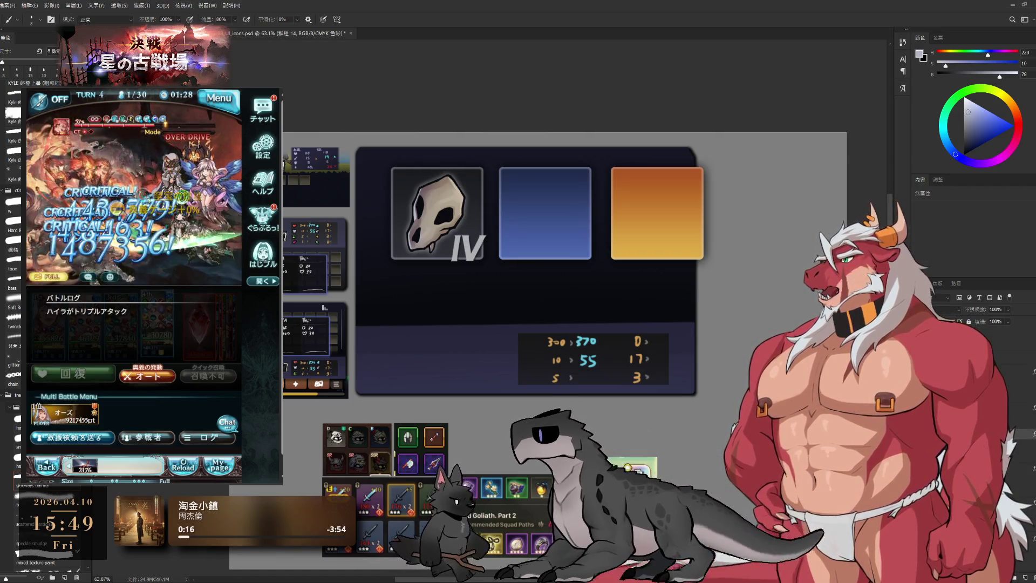
# Step: Duplicate the orange frame to its right as a fourth tile and prepare to recolour the copy
pyautogui.moveTo(687, 264)
pyautogui.mouseDown()
pyautogui.moveTo(580, 285)
pyautogui.moveTo(662, 239)
pyautogui.mouseUp()
pyautogui.hotkey('ctrl', 't')
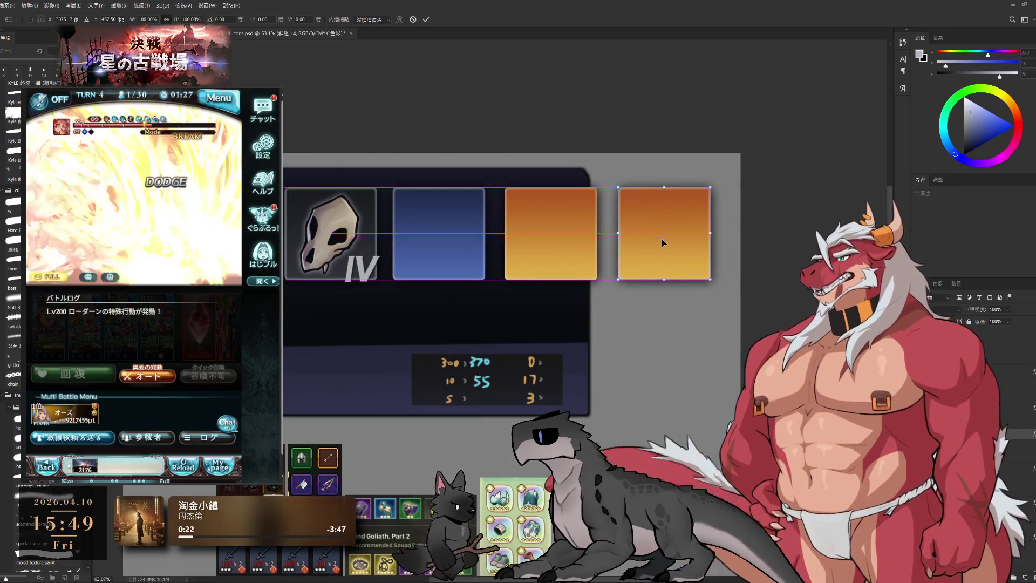
pyautogui.press('Return')
pyautogui.press('b')
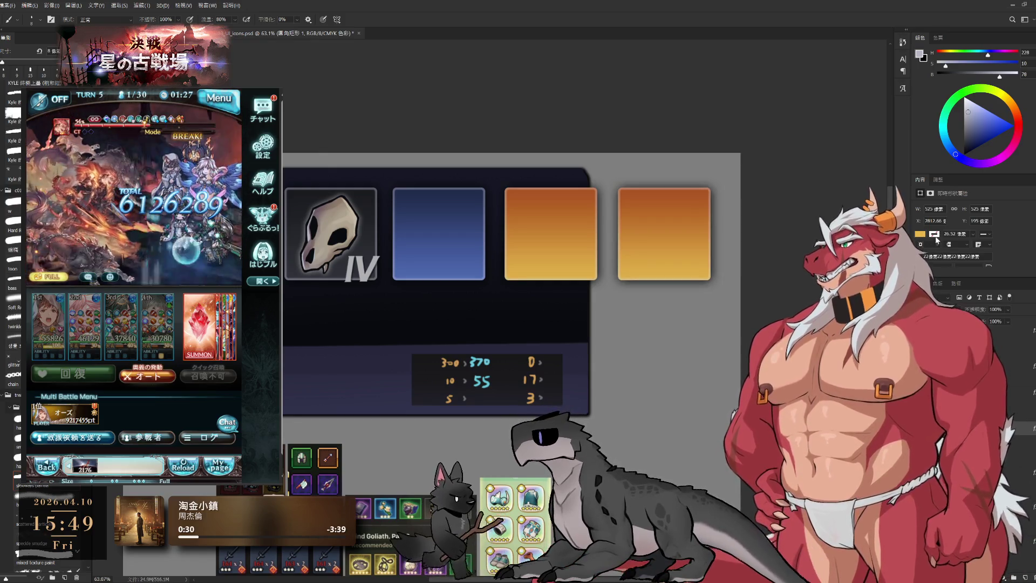
pyautogui.press('e')
pyautogui.press('i')
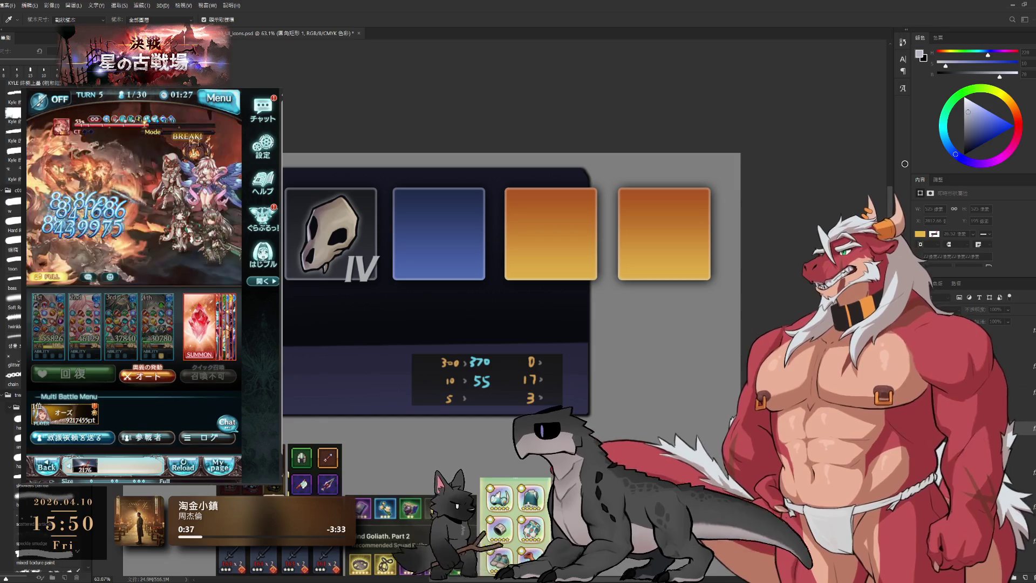
pyautogui.press('b')
# Step: Turn the copied frame red and shade it toward a deeper red gradient like the other frames
pyautogui.hotkey('ctrl', 'z')
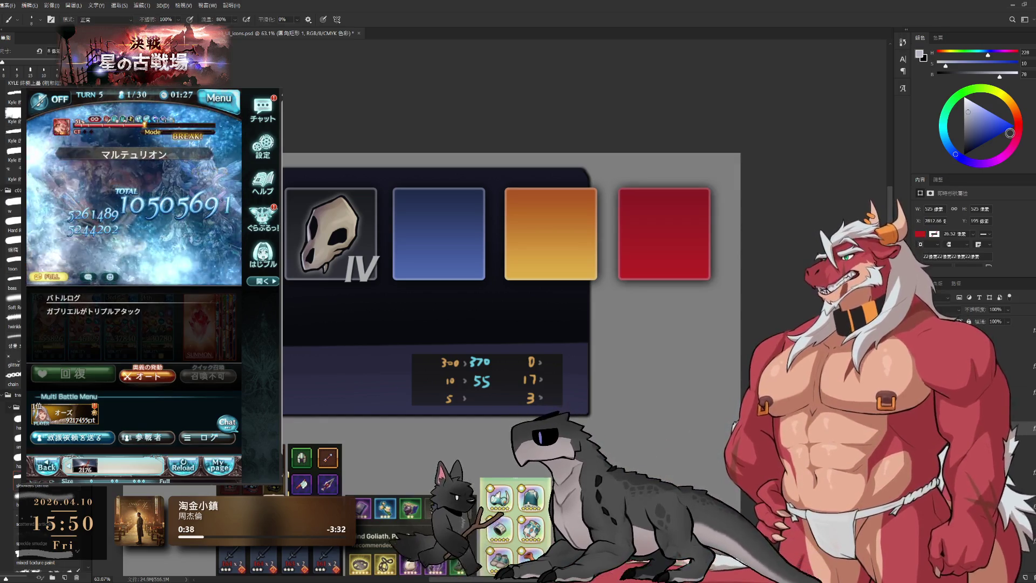
pyautogui.scroll(-2, 729, 290)
pyautogui.scroll(1, 728, 290)
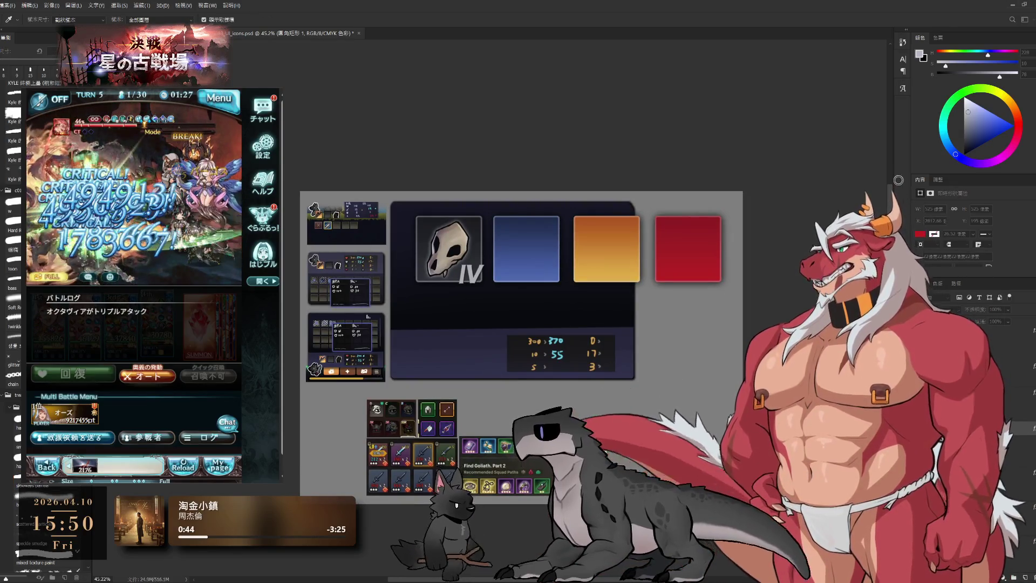
pyautogui.press('i')
pyautogui.press('b')
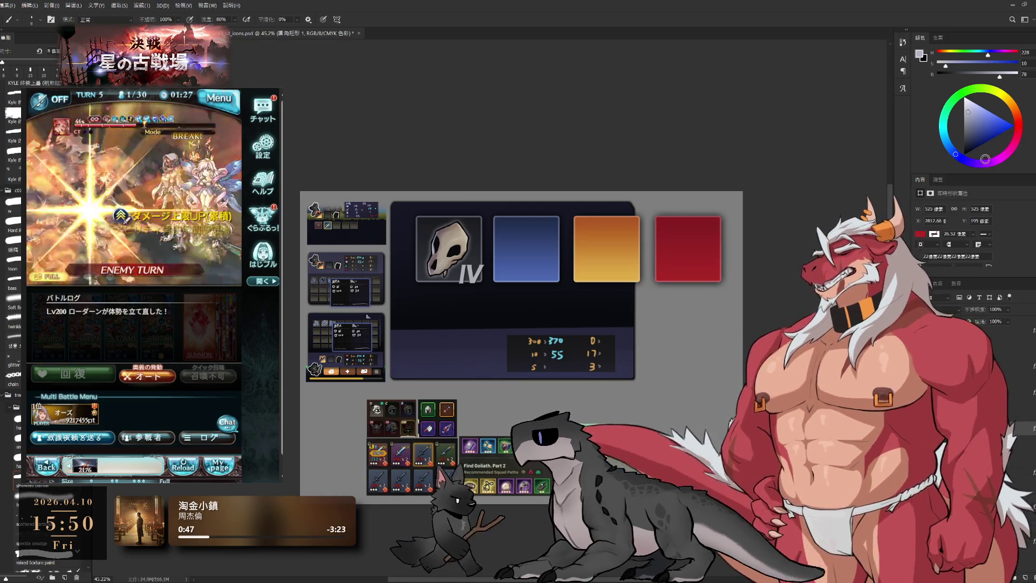
pyautogui.scroll(-2, 993, 272)
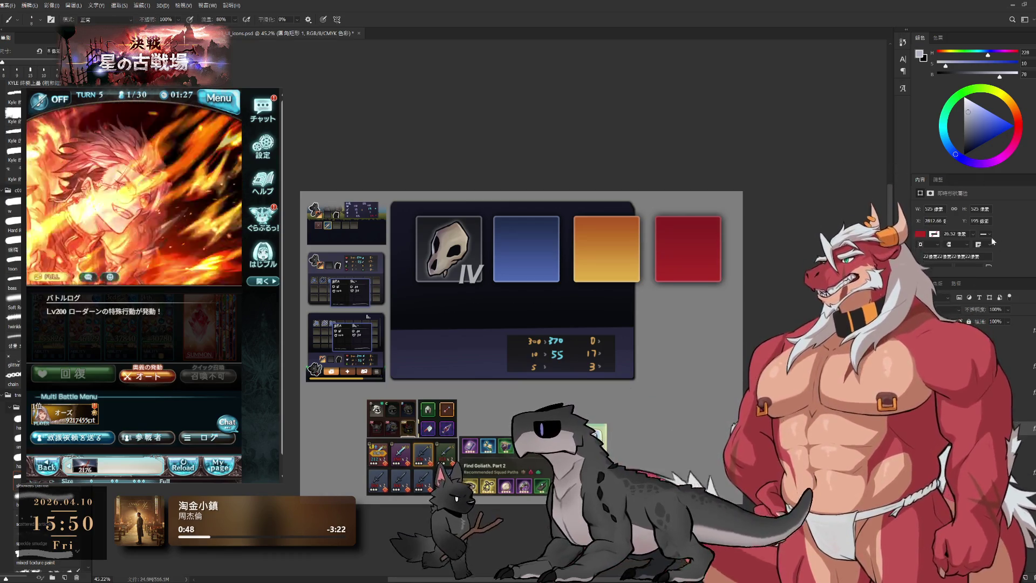
pyautogui.press('h')
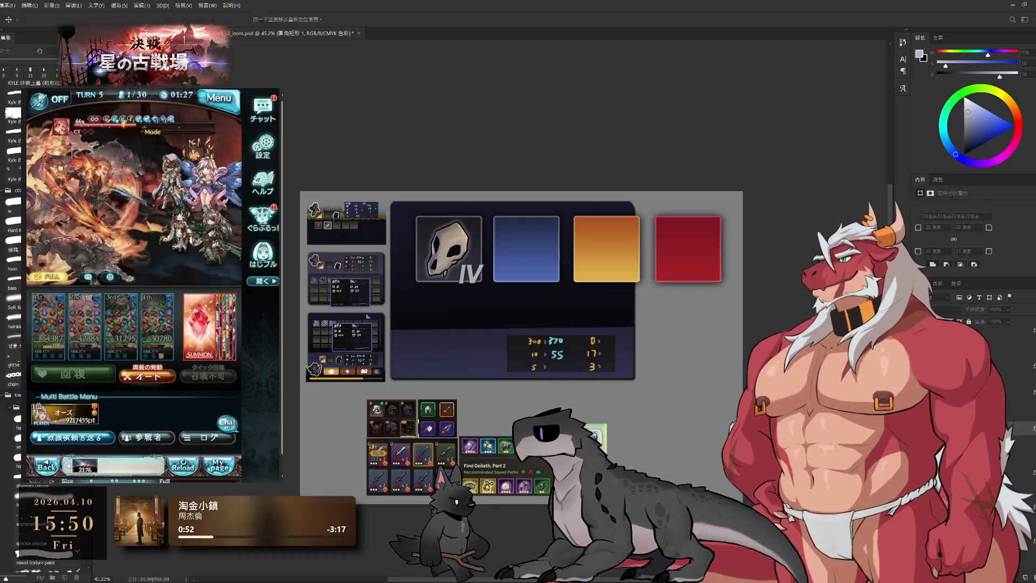
pyautogui.press('space')
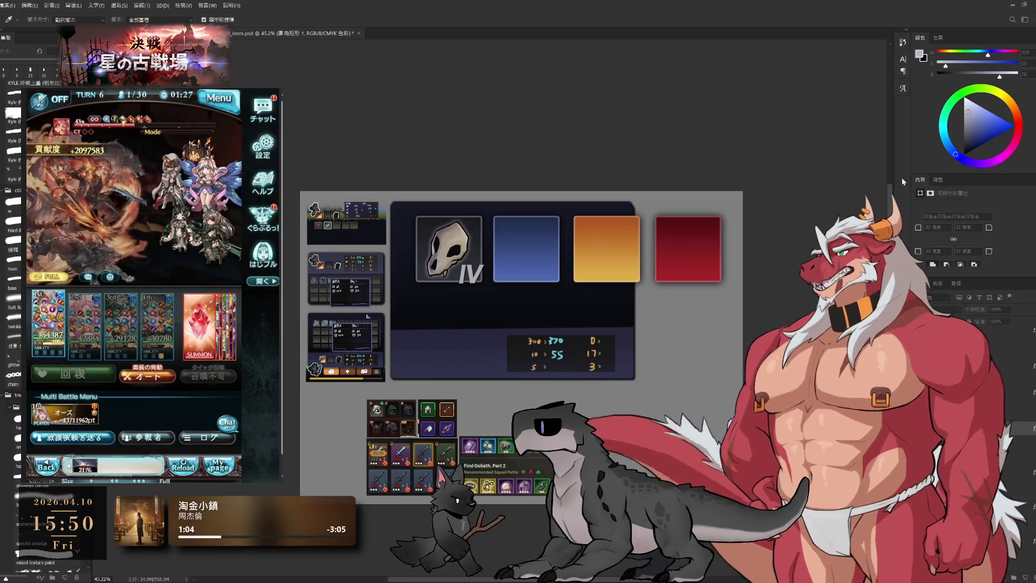
pyautogui.press('v')
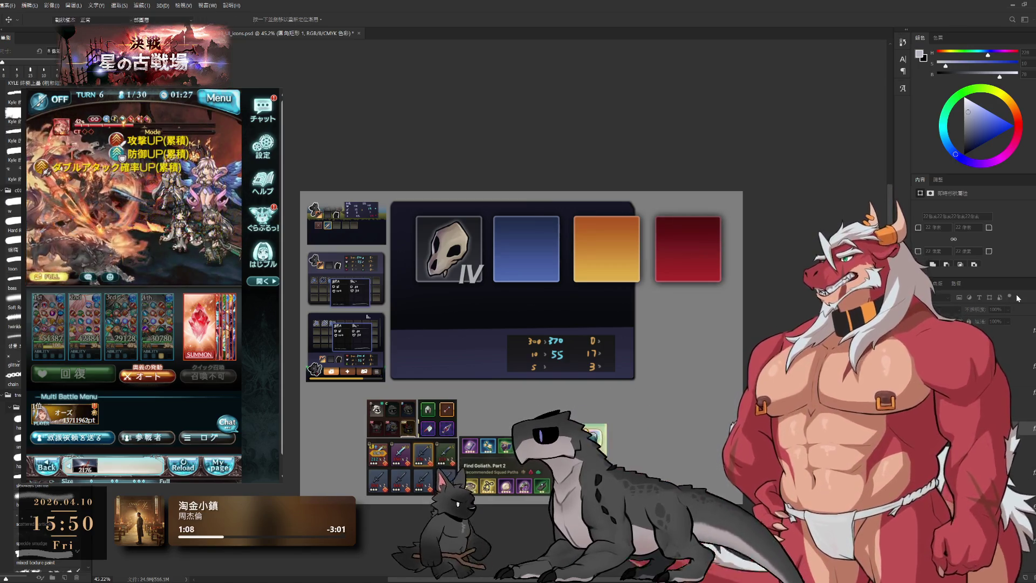
pyautogui.press('b')
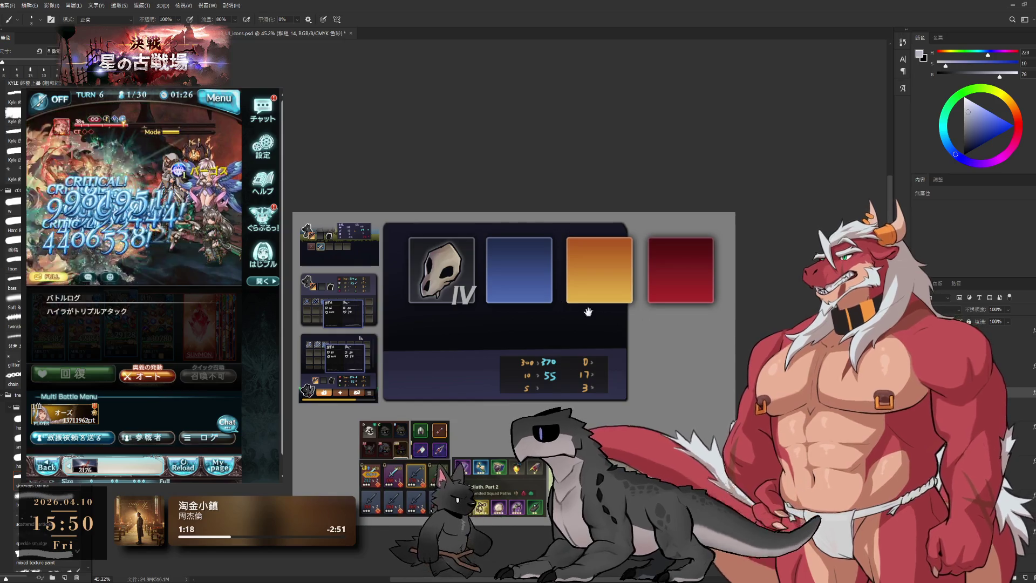
pyautogui.scroll(2, 588, 311)
pyautogui.scroll(-3, 583, 324)
pyautogui.scroll(3, 579, 340)
pyautogui.scroll(1, 575, 351)
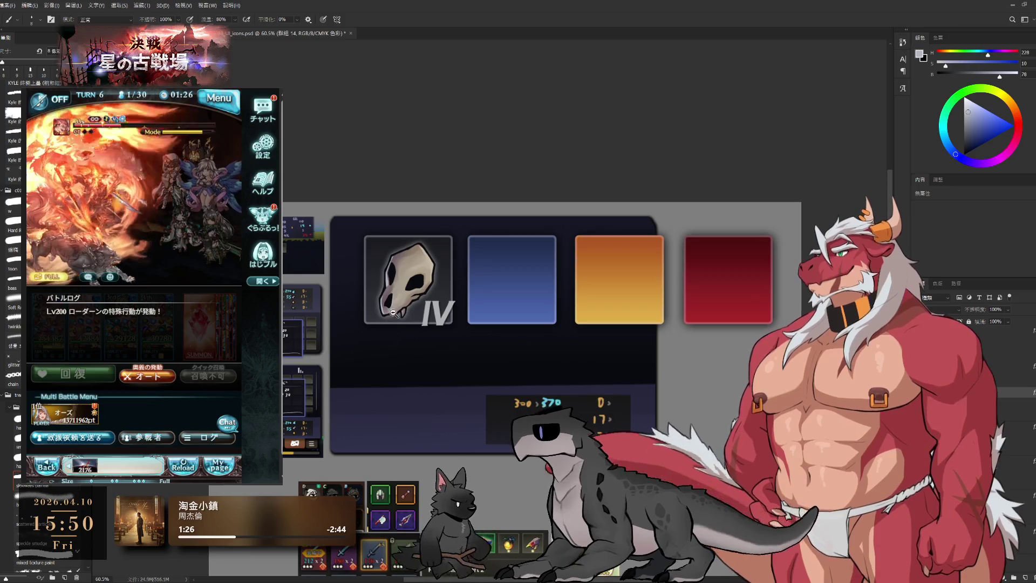
pyautogui.scroll(3, 478, 356)
pyautogui.scroll(2, 490, 348)
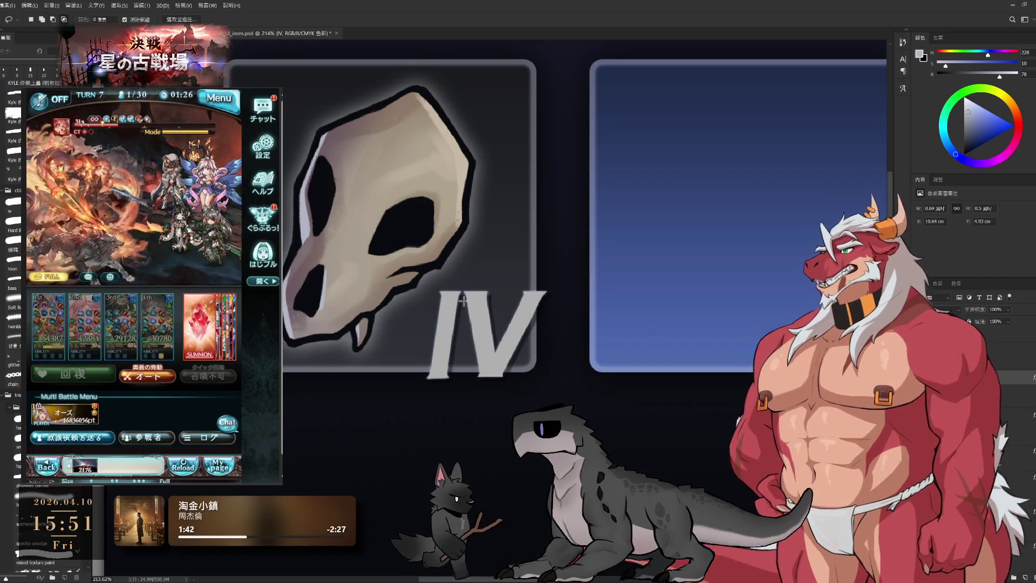
pyautogui.scroll(3, 463, 302)
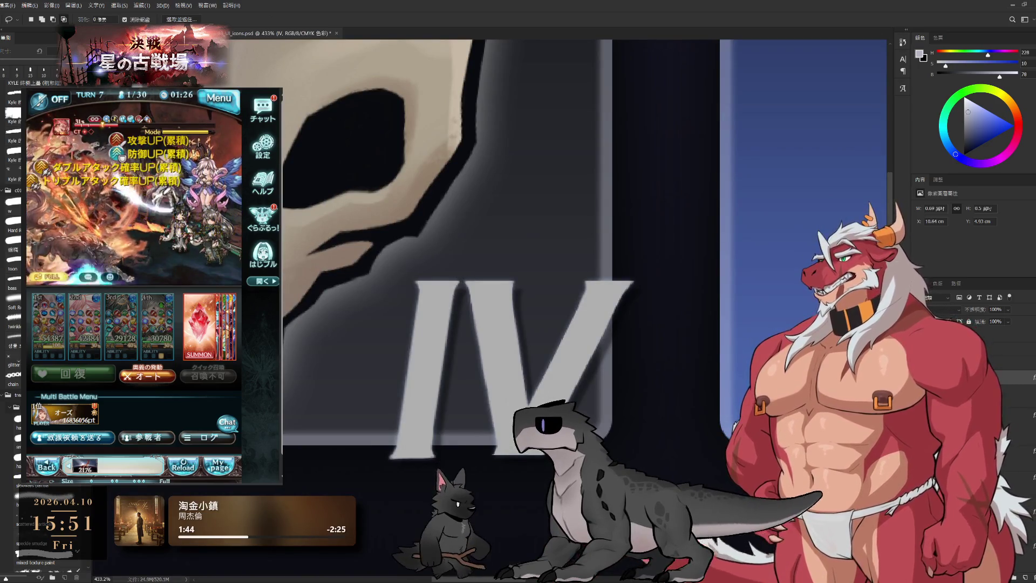
pyautogui.hotkey('ctrl', 'x')
pyautogui.hotkey('ctrl', 'v')
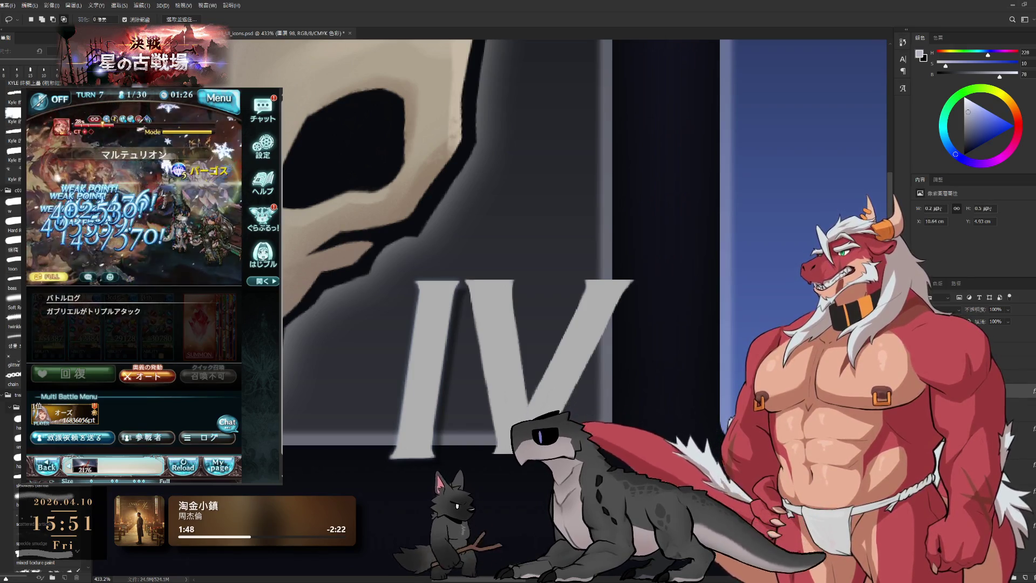
pyautogui.hotkey('ctrl', 'e')
pyautogui.press('h')
pyautogui.press('m')
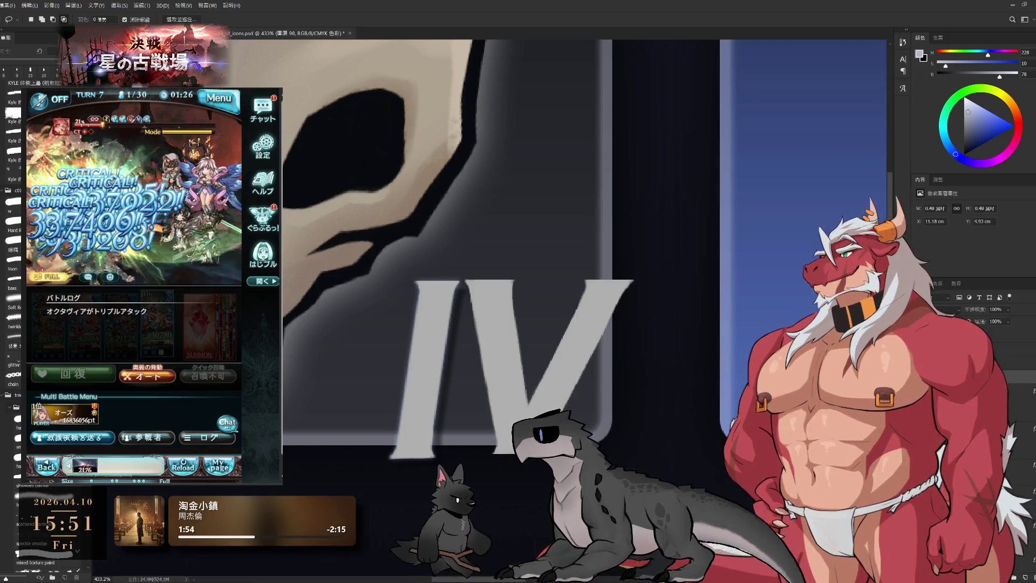
pyautogui.hotkey('ctrl', 'x')
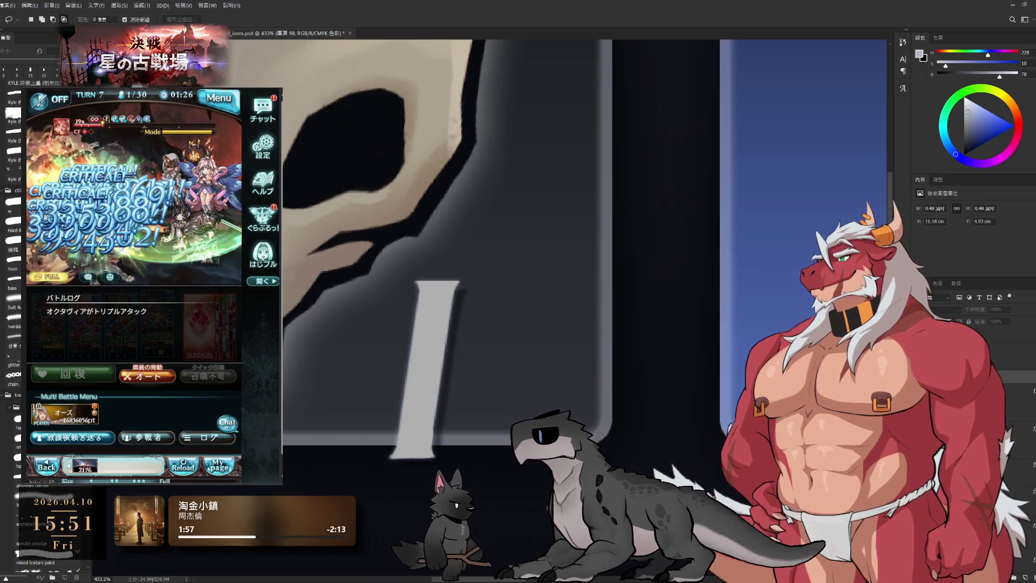
pyautogui.hotkey('alt', '[')
pyautogui.press('v')
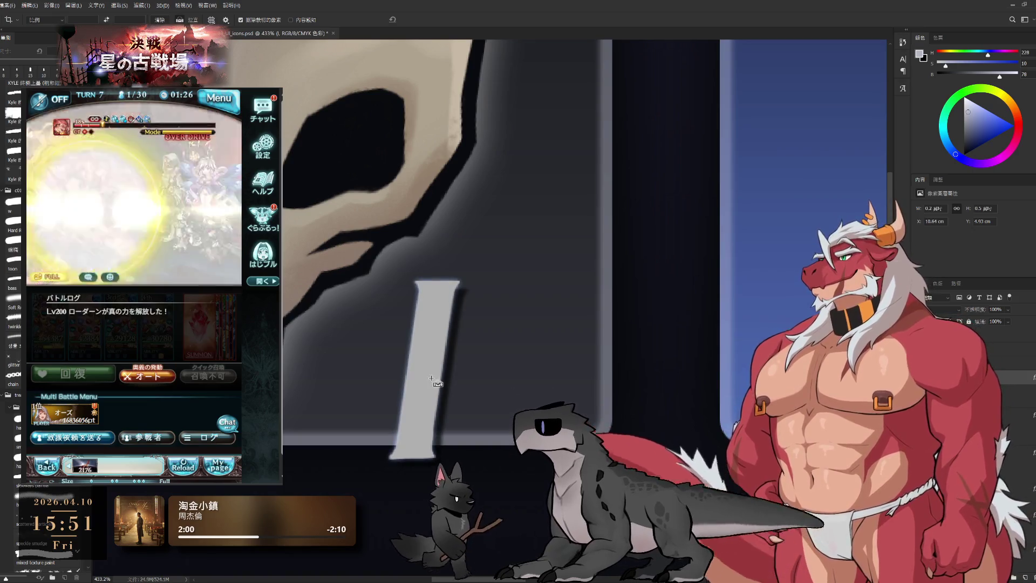
pyautogui.keyDown('alt'); pyautogui.moveTo(423, 376); pyautogui.dragTo(560, 376); pyautogui.keyUp('alt')
pyautogui.press('l')
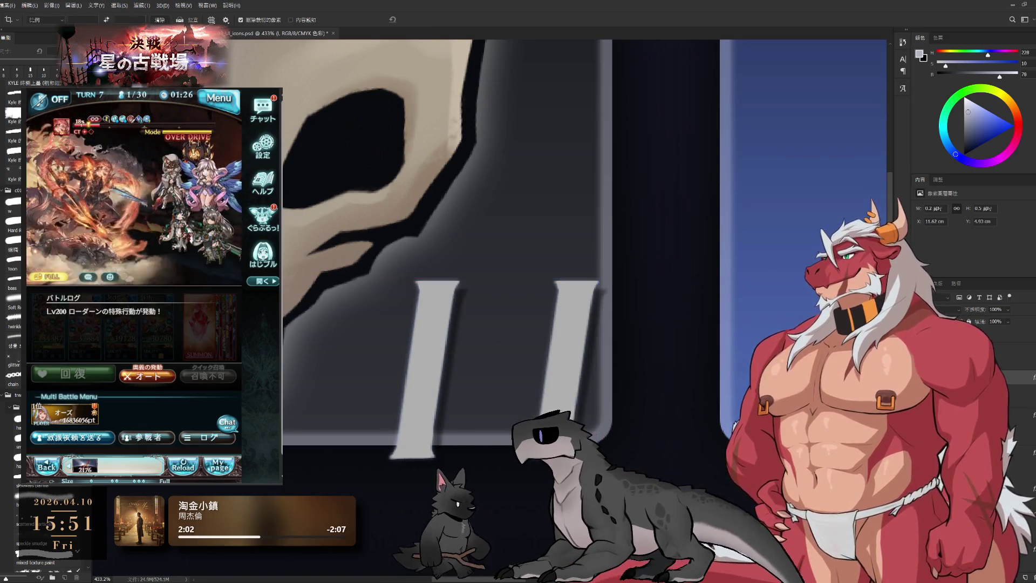
pyautogui.moveTo(587, 236)
pyautogui.mouseDown()
pyautogui.moveTo(519, 483)
pyautogui.moveTo(566, 453)
pyautogui.mouseUp()
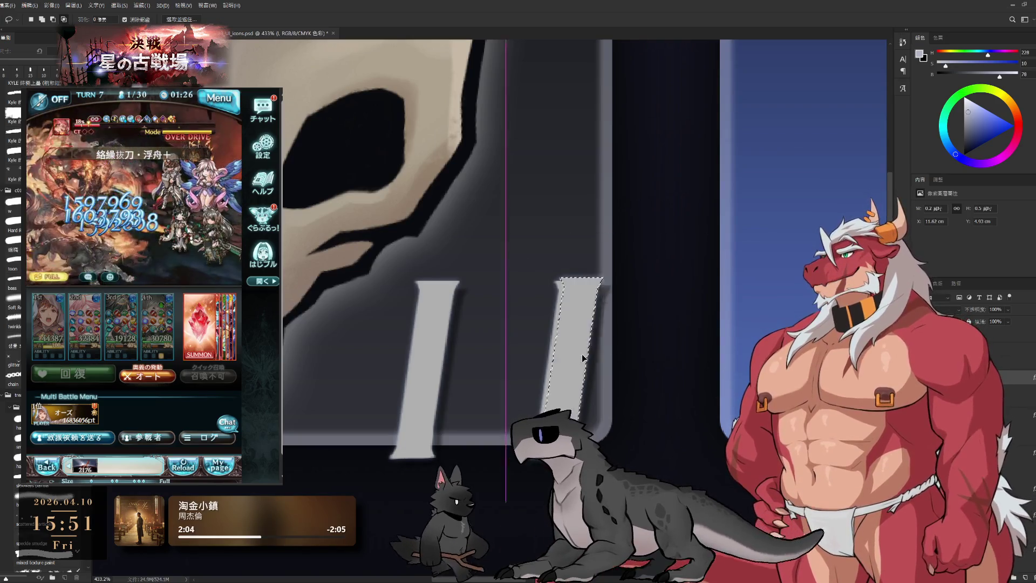
pyautogui.keyDown('ctrl'); pyautogui.keyDown('alt'); pyautogui.moveTo(575, 373); pyautogui.dragTo(627, 373); pyautogui.keyUp('alt'); pyautogui.keyUp('ctrl')
pyautogui.press('Right')
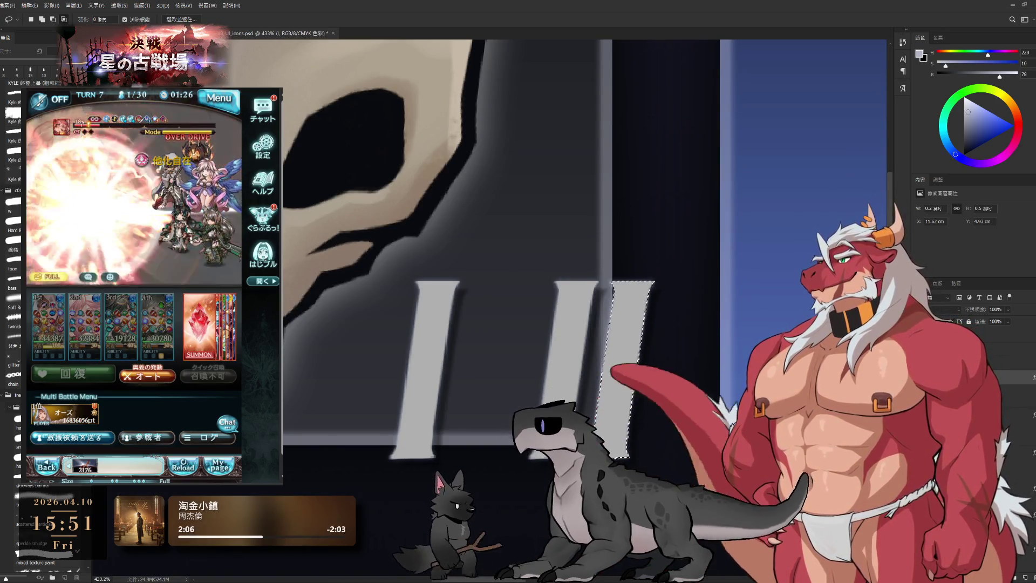
pyautogui.hotkey('ctrl', 'd')
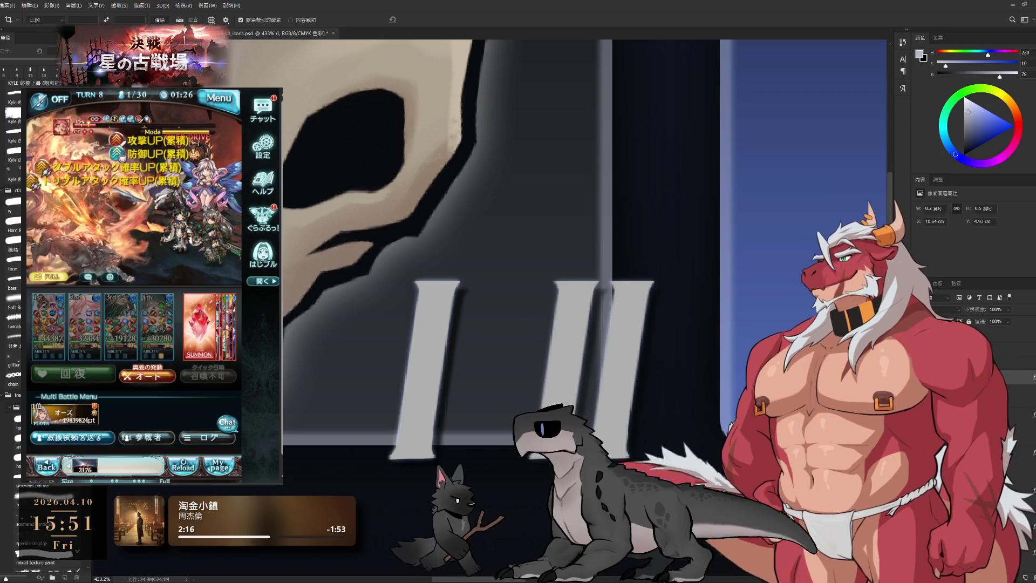
pyautogui.press('c')
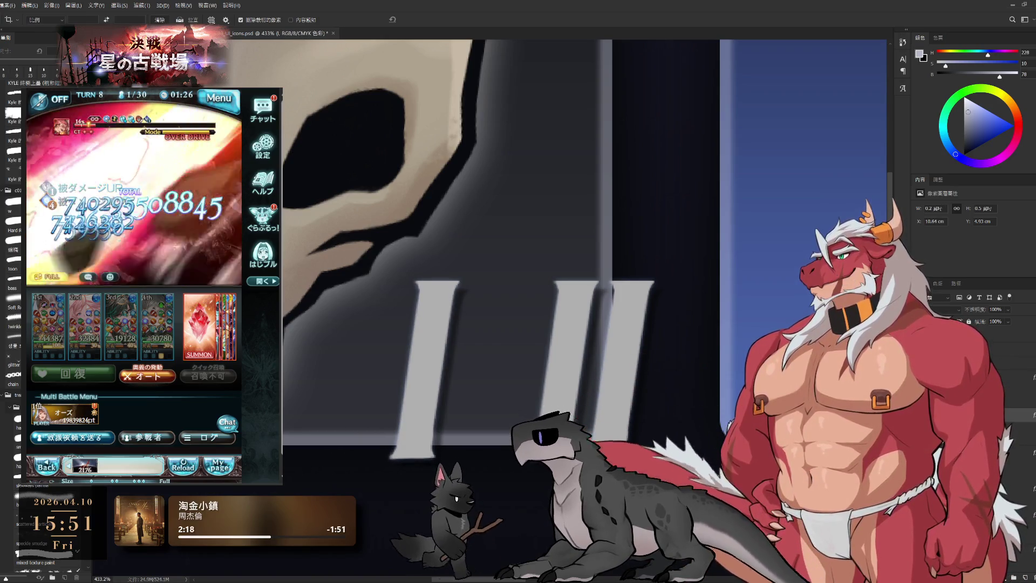
pyautogui.click(666, 368)
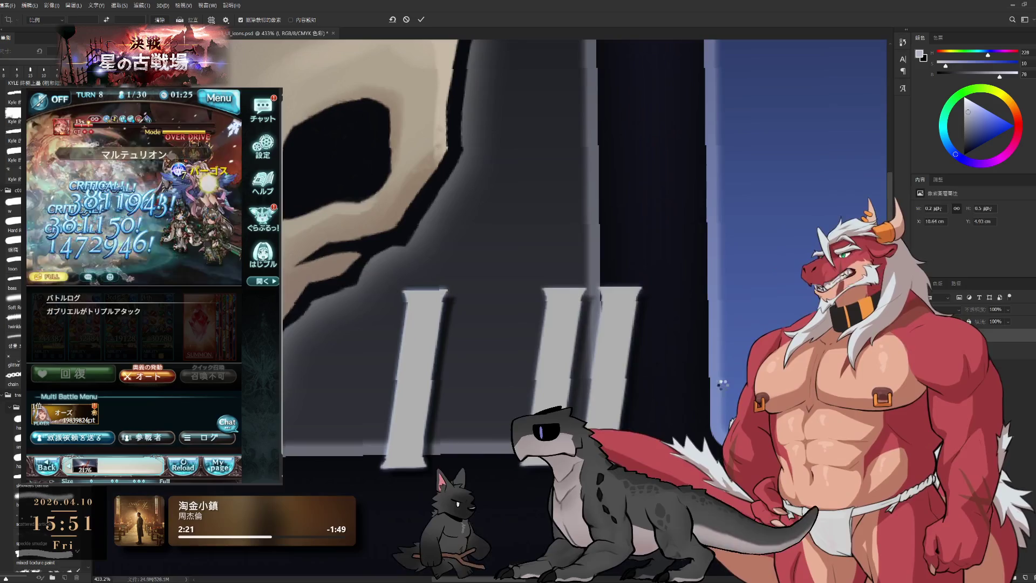
pyautogui.press('Return')
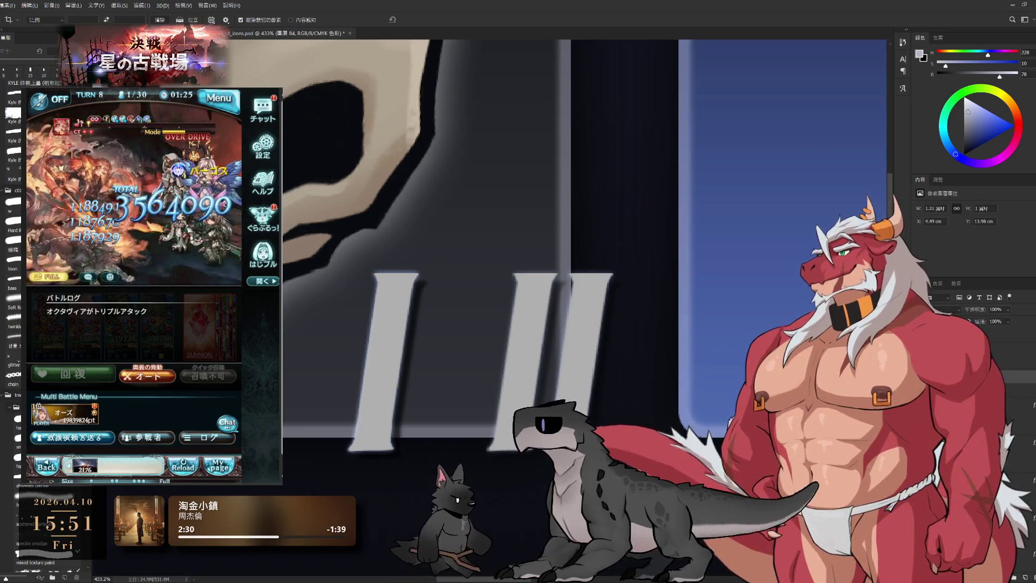
pyautogui.hotkey('ctrl', 't')
pyautogui.scroll(-3, 573, 368)
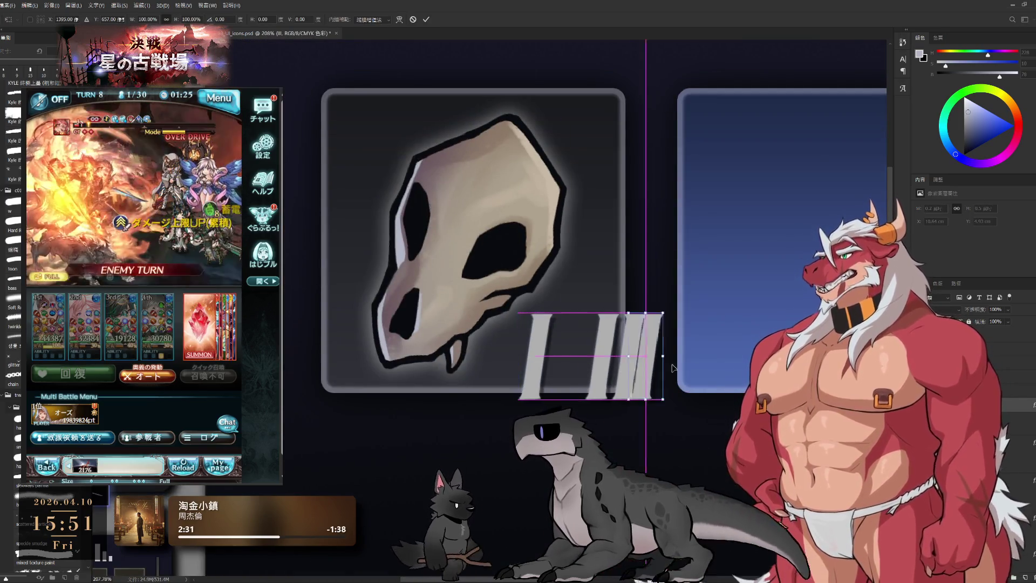
# Step: Copy the I bar rightward and lasso-duplicate bars to build the II and III numerals
pyautogui.moveTo(573, 369); pyautogui.dragTo(707, 367)
pyautogui.press('Return')
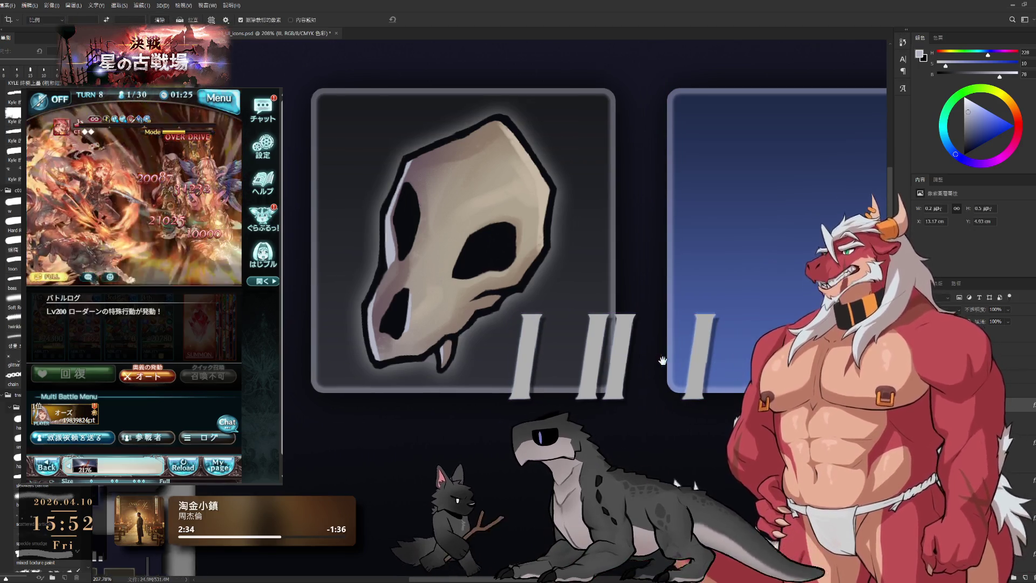
pyautogui.scroll(2, 666, 374)
pyautogui.moveTo(597, 349)
pyautogui.mouseDown()
pyautogui.moveTo(599, 381)
pyautogui.moveTo(759, 372)
pyautogui.mouseUp()
pyautogui.scroll(3, 666, 373)
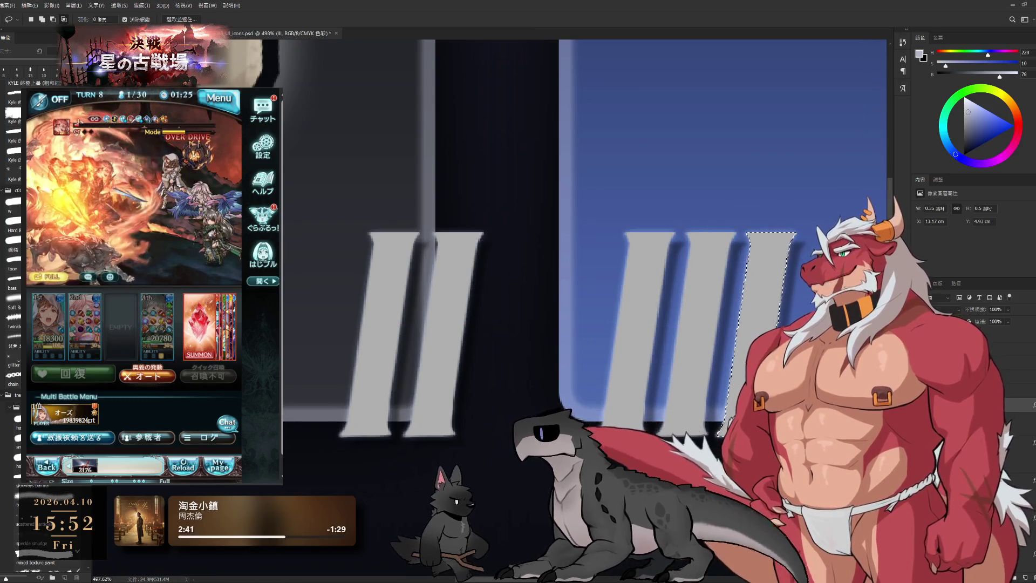
pyautogui.scroll(-5, 742, 372)
pyautogui.scroll(1, 583, 324)
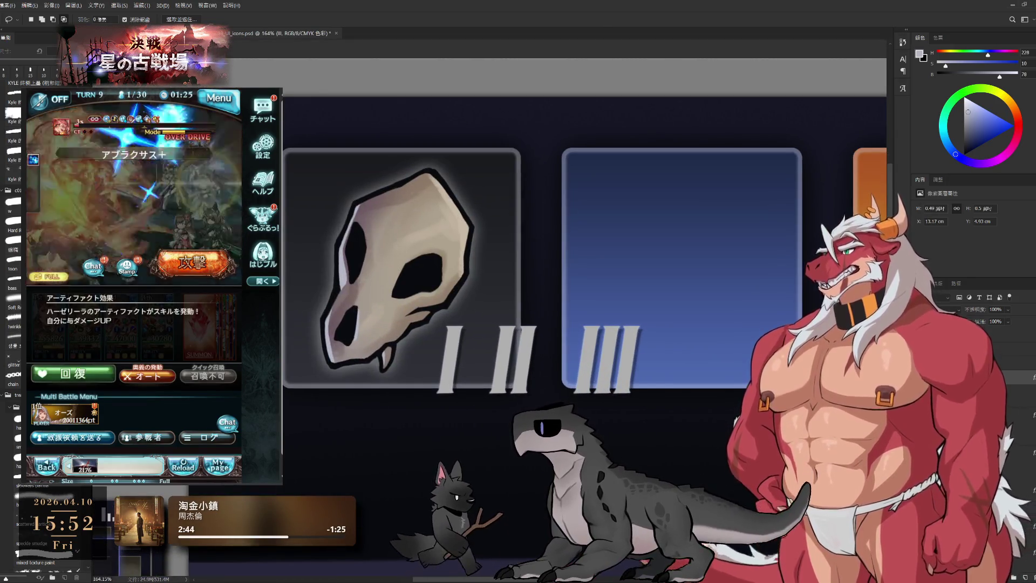
# Step: Paste the IV numeral and place it after III in the row
pyautogui.hotkey('ctrl', 'v')
pyautogui.hotkey('ctrl', 't')
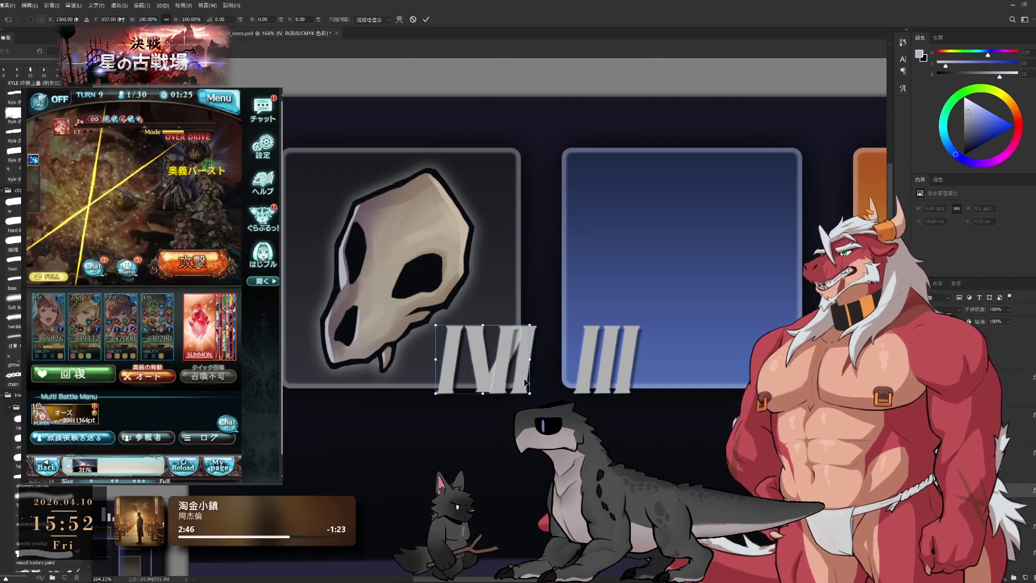
pyautogui.moveTo(492, 379); pyautogui.dragTo(716, 379)
pyautogui.press('Return')
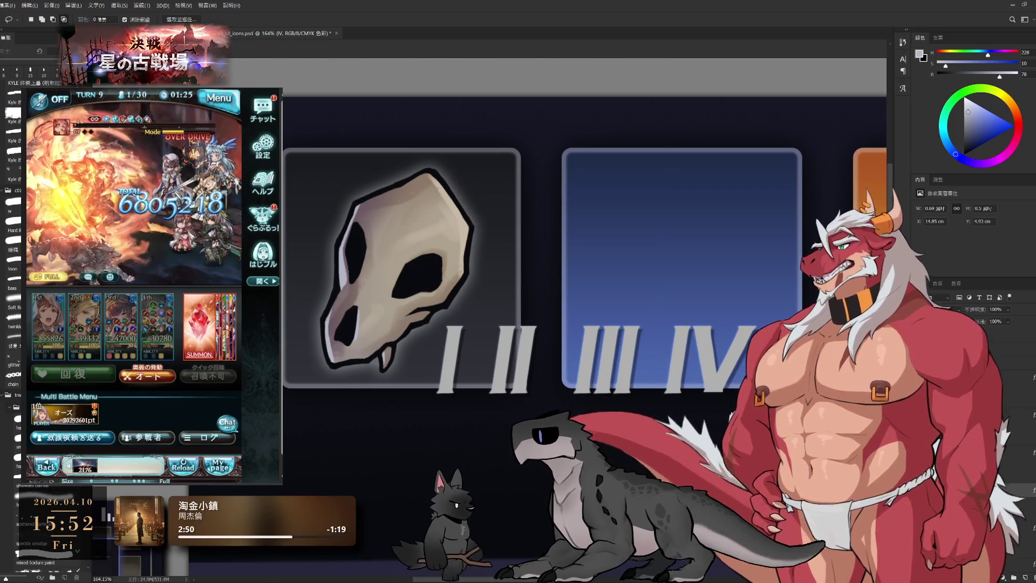
# Step: Copy IV to its right and lasso its I for removal to form V
pyautogui.moveTo(704, 356); pyautogui.dragTo(809, 356)
pyautogui.moveTo(717, 357); pyautogui.dragTo(725, 357)
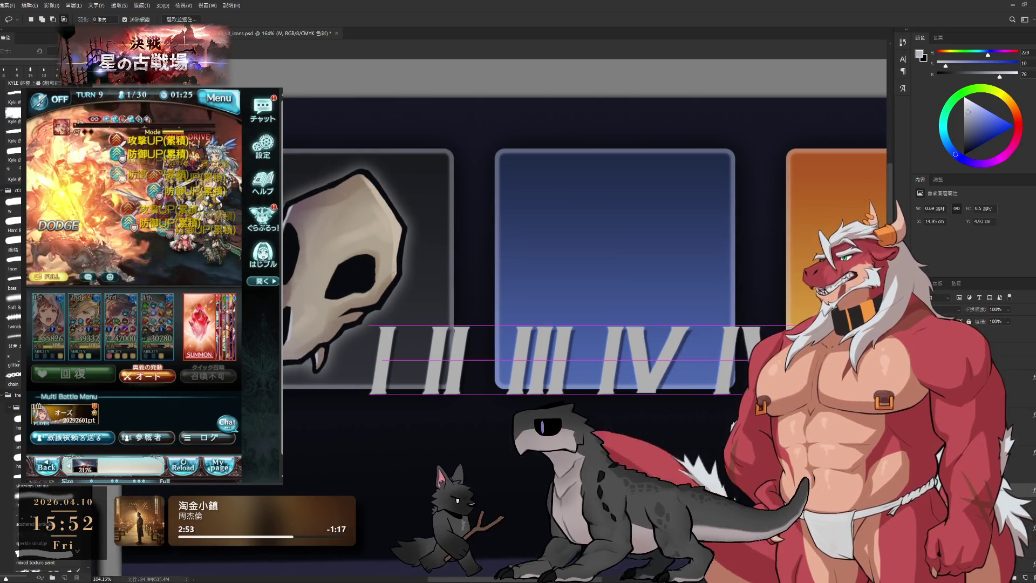
pyautogui.scroll(3, 720, 353)
pyautogui.scroll(2, 734, 348)
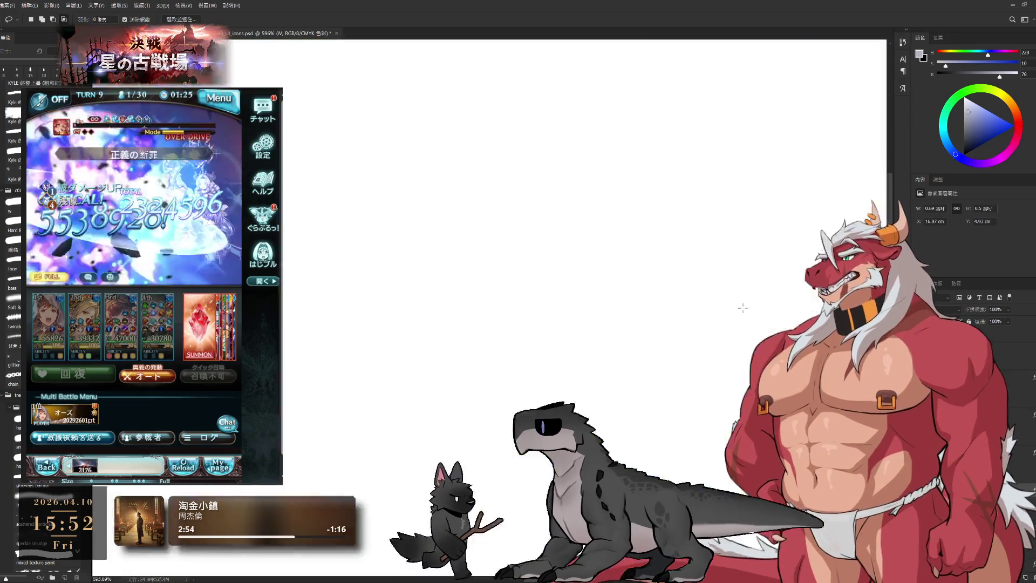
pyautogui.moveTo(627, 486); pyautogui.dragTo(749, 518)
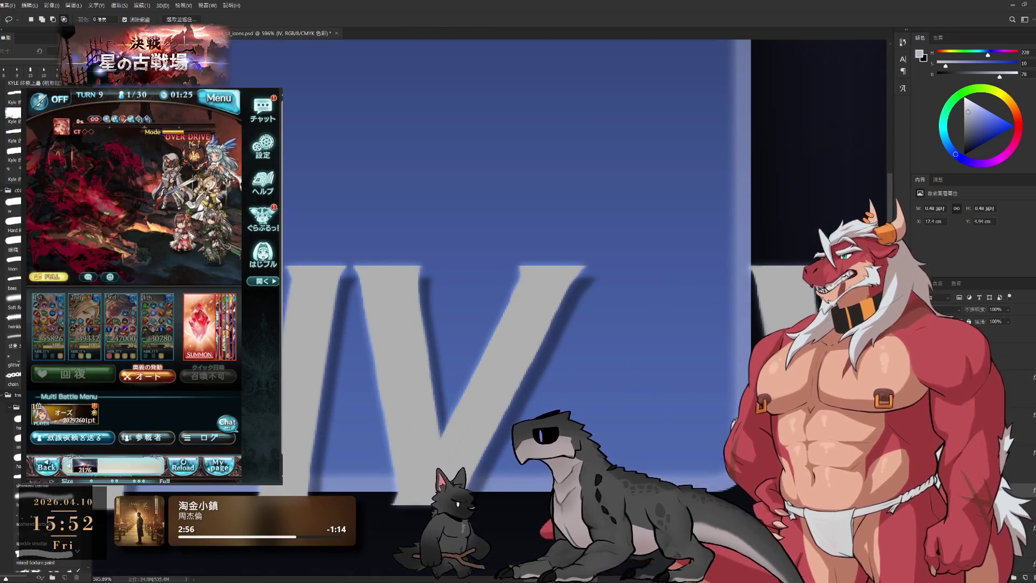
pyautogui.scroll(-5, 689, 357)
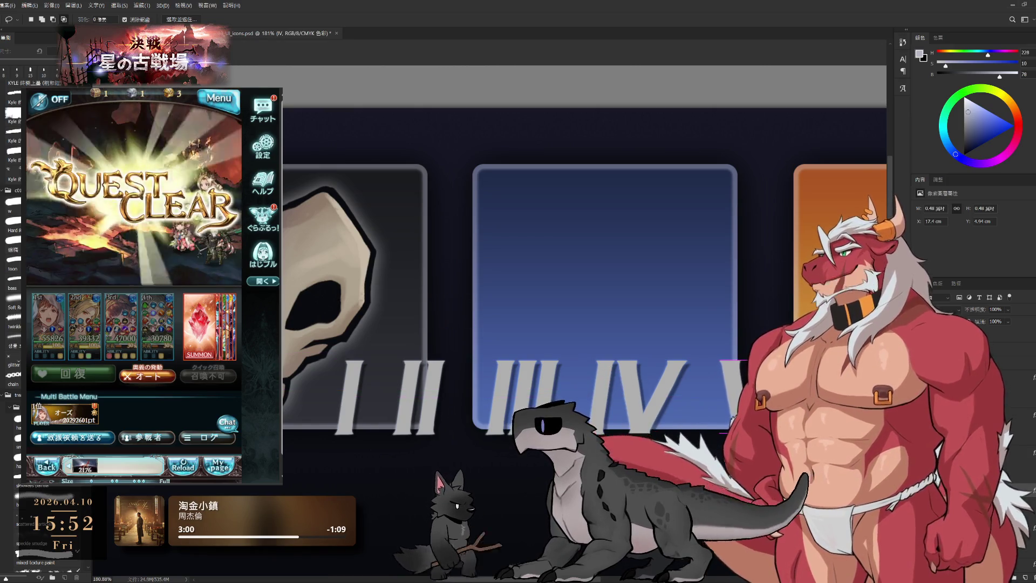
pyautogui.moveTo(688, 356); pyautogui.dragTo(649, 365)
pyautogui.scroll(-4, 567, 340)
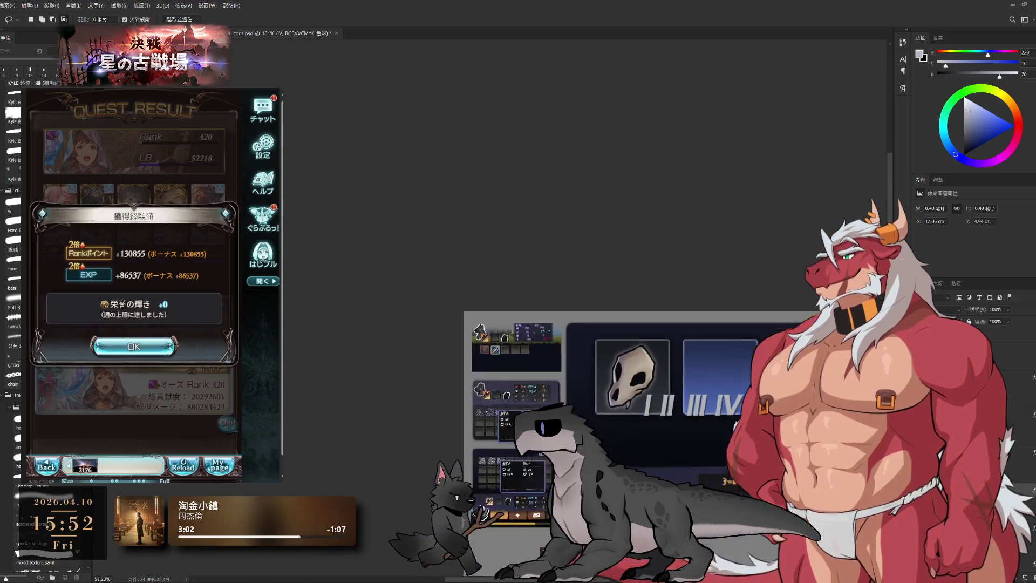
pyautogui.scroll(3, 567, 341)
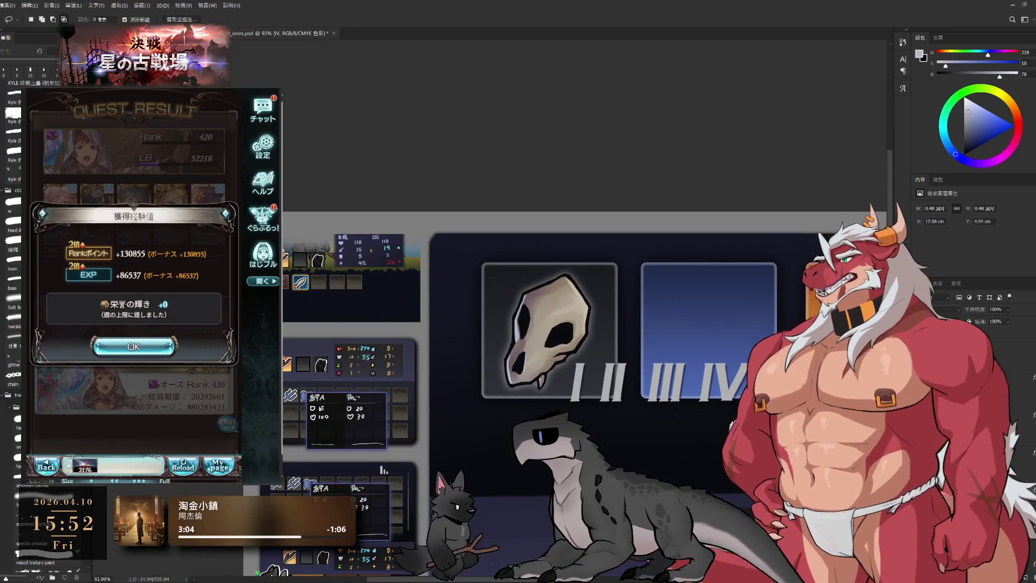
pyautogui.click(134, 346)
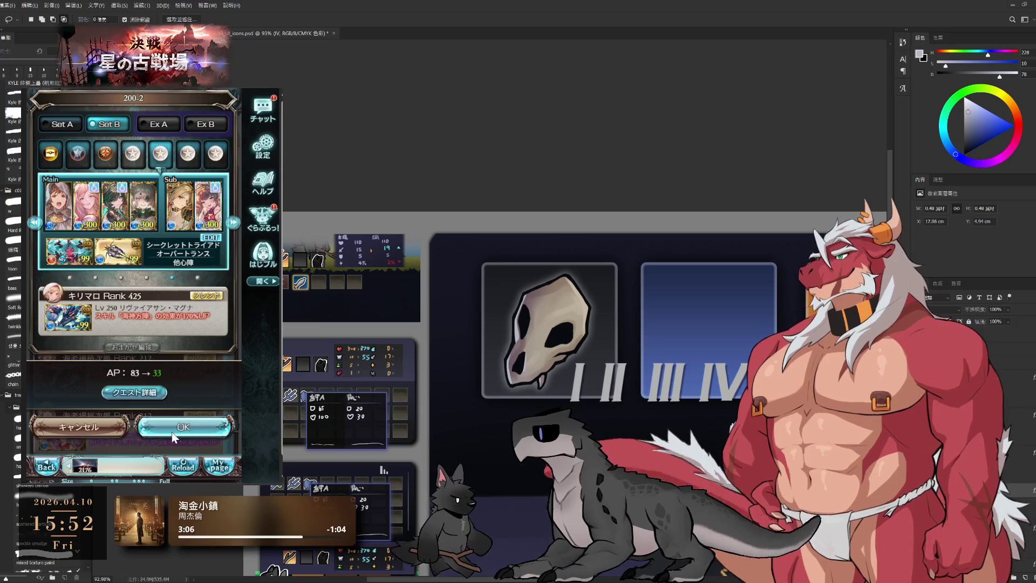
pyautogui.click(173, 431)
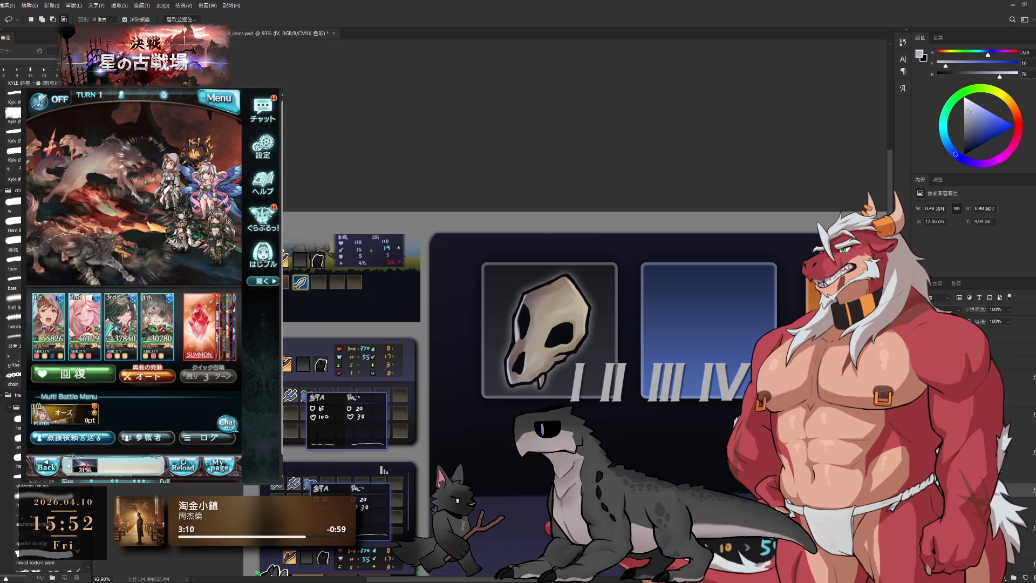
pyautogui.scroll(-5, 602, 351)
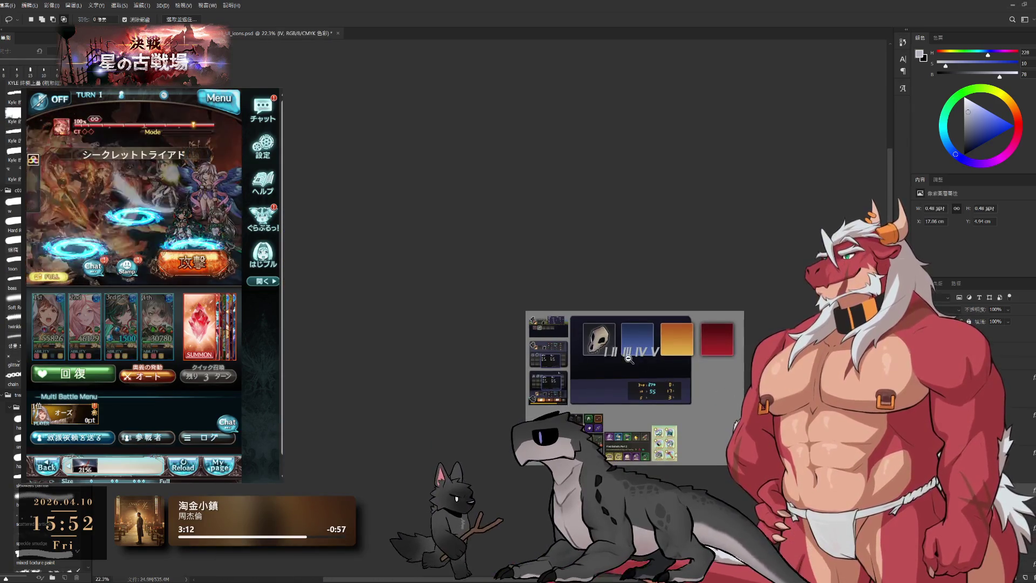
pyautogui.scroll(5, 629, 358)
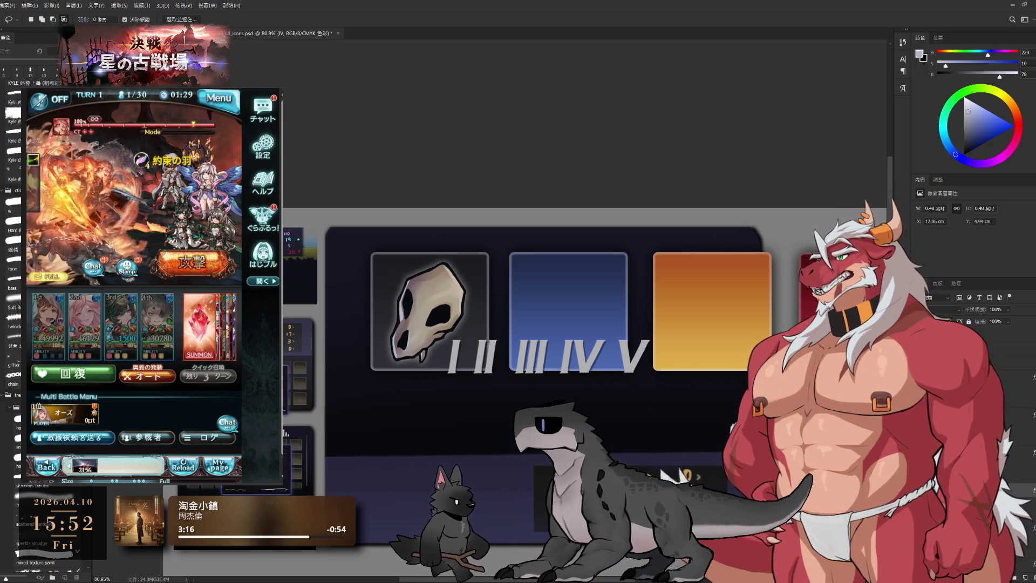
pyautogui.scroll(2, 606, 378)
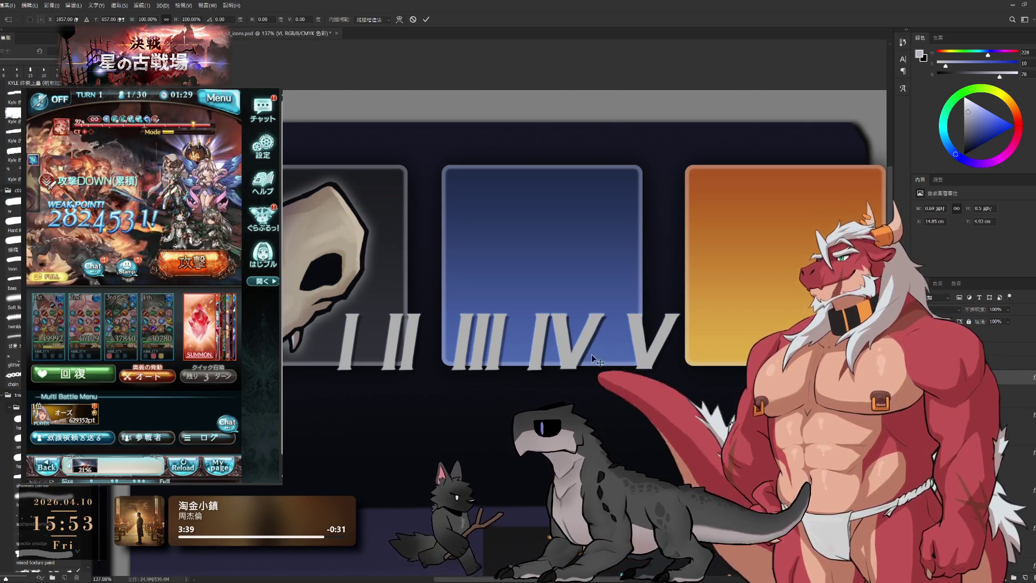
# Step: Copy IV after V and move its I behind the V to form VI, then deselect
pyautogui.moveTo(609, 366); pyautogui.dragTo(774, 366)
pyautogui.press('Return')
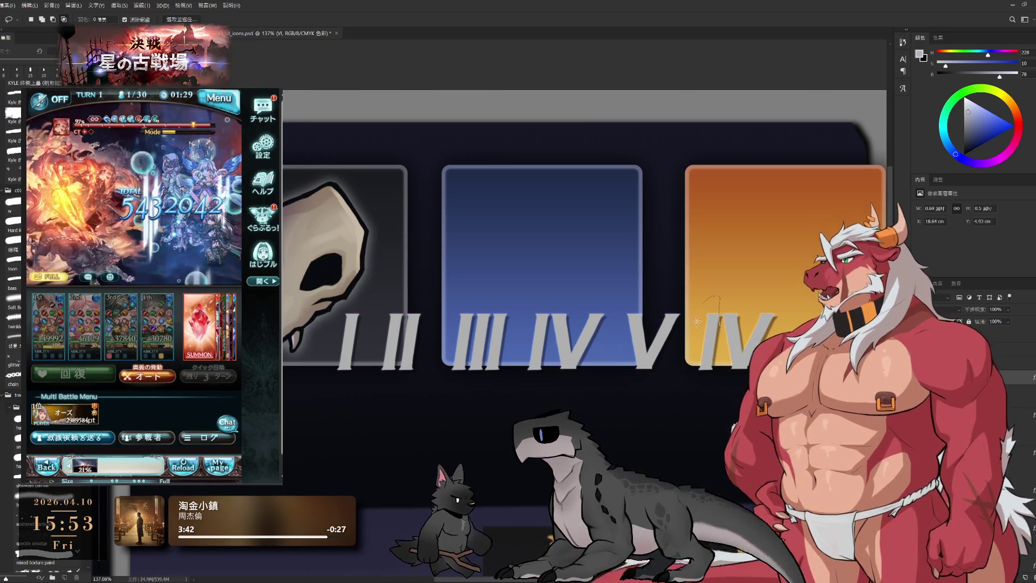
pyautogui.scroll(5, 707, 359)
pyautogui.scroll(1, 737, 158)
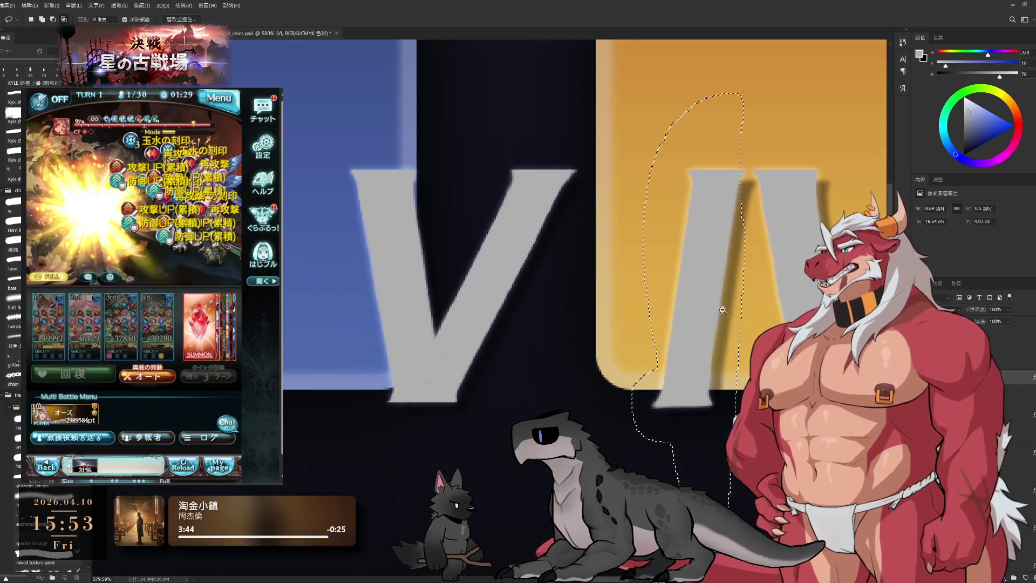
pyautogui.scroll(-3, 753, 181)
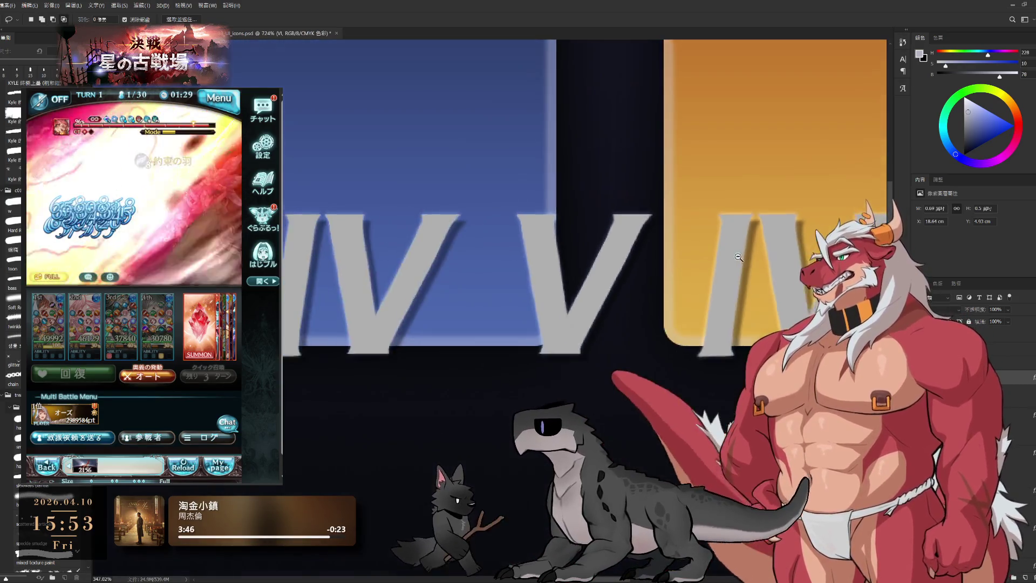
pyautogui.scroll(2, 522, 315)
pyautogui.hotkey('ctrl', 't')
pyautogui.moveTo(485, 309); pyautogui.dragTo(664, 329)
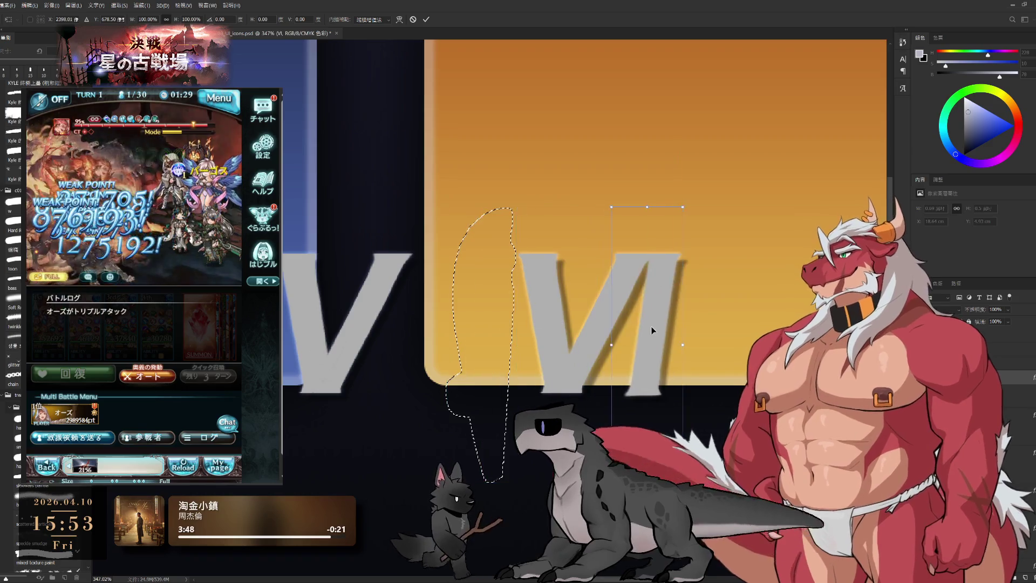
pyautogui.press('Return')
pyautogui.hotkey('ctrl', 'd')
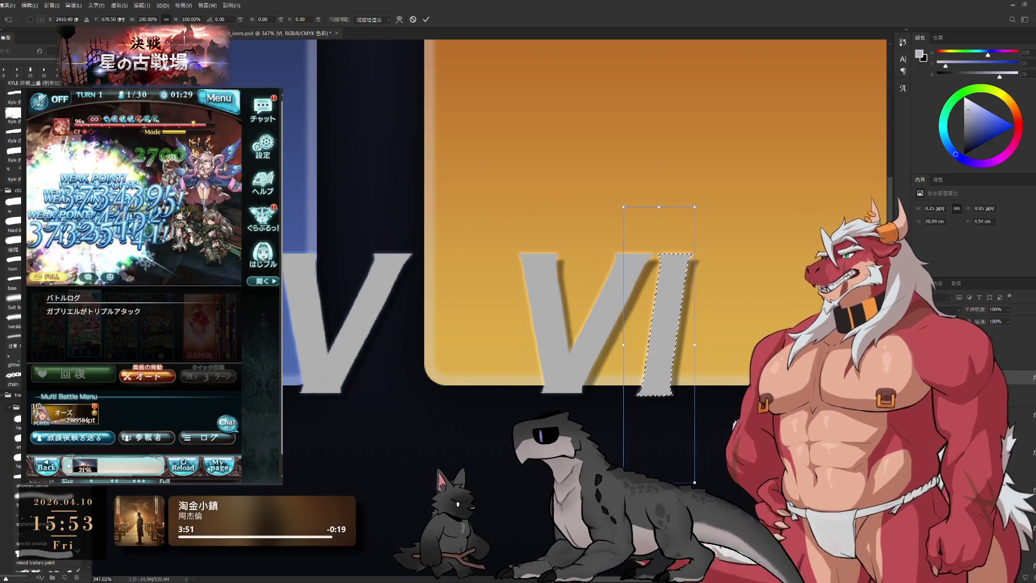
pyautogui.press('z')
pyautogui.scroll(-2, 737, 370)
pyautogui.scroll(-1, 737, 370)
pyautogui.scroll(-2, 736, 370)
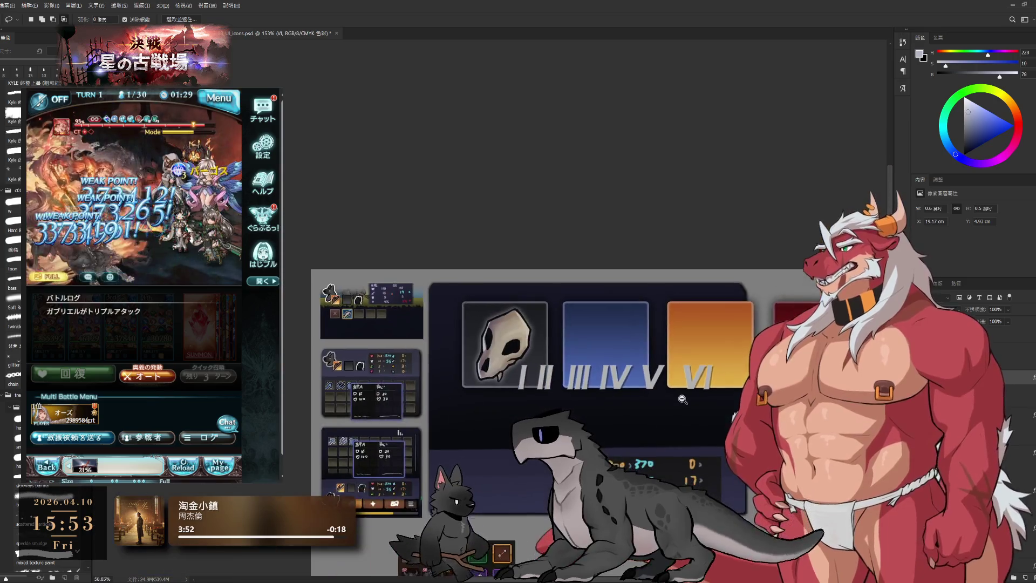
pyautogui.scroll(-1, 736, 370)
pyautogui.press('b')
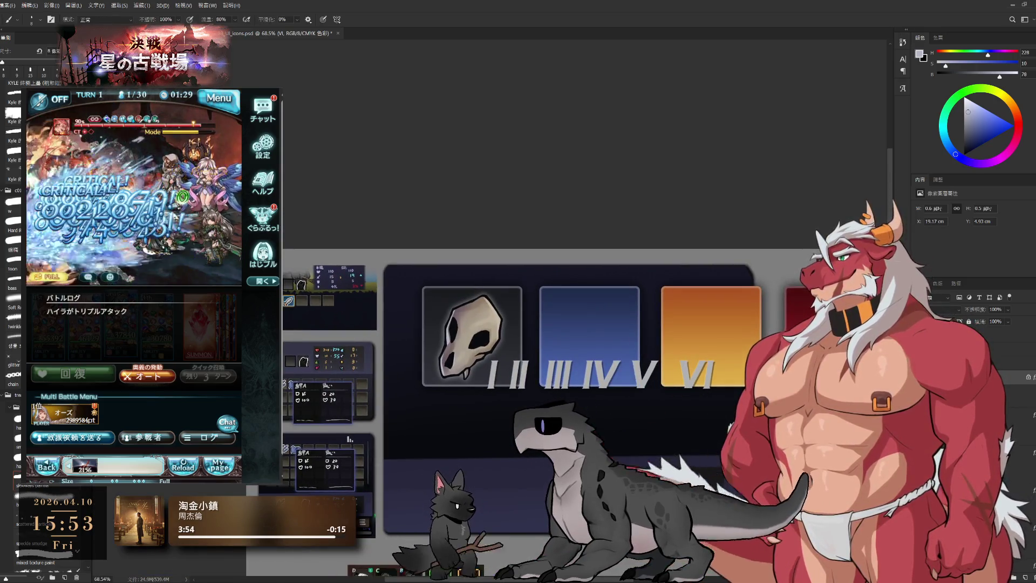
# Step: Sample the numerals' light grey, brighten it slightly and pan the mockup lower
pyautogui.keyDown('alt'); pyautogui.click(689, 377); pyautogui.keyUp('alt')
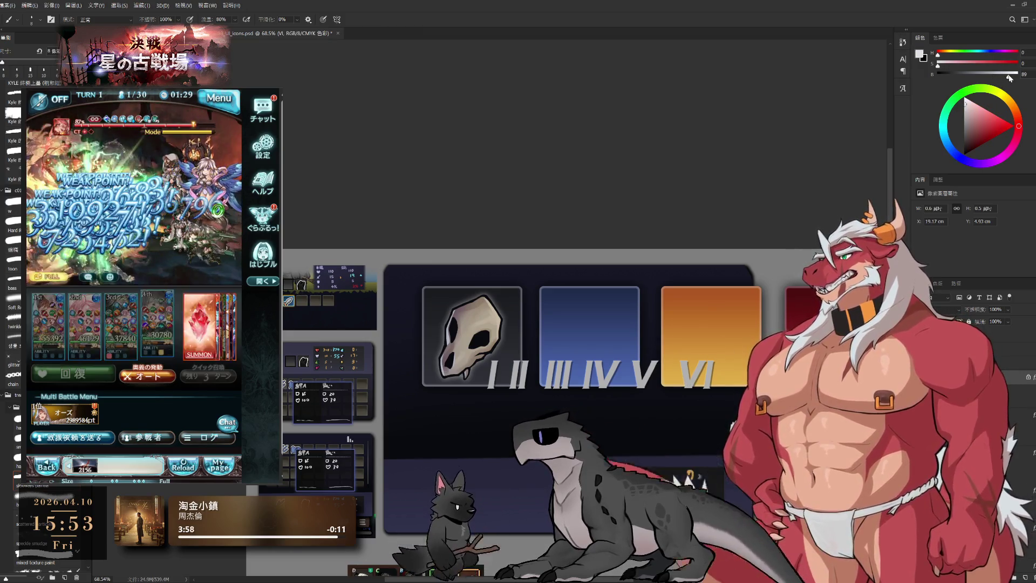
pyautogui.moveTo(1008, 78); pyautogui.dragTo(1010, 78)
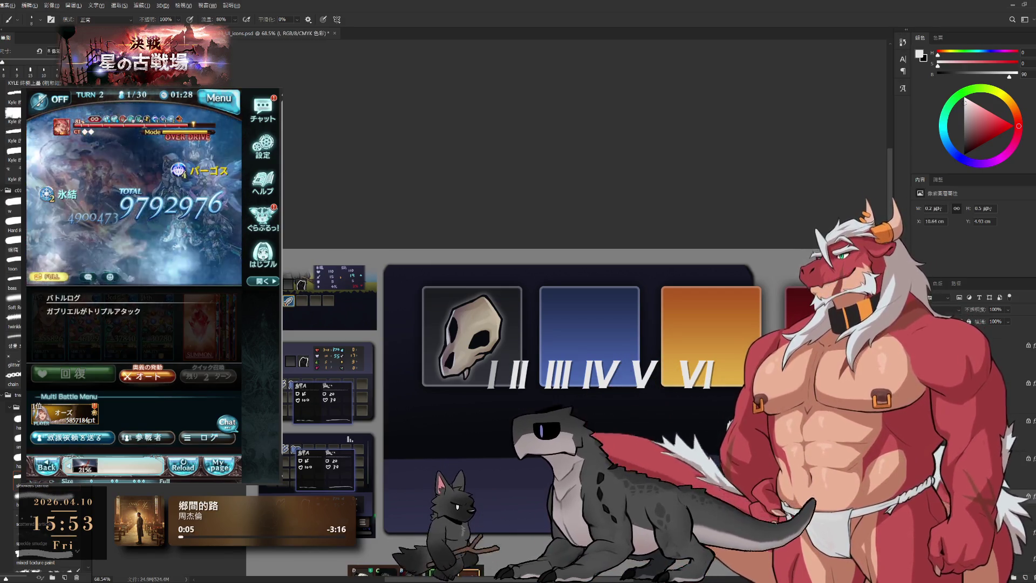
pyautogui.scroll(-1, 637, 337)
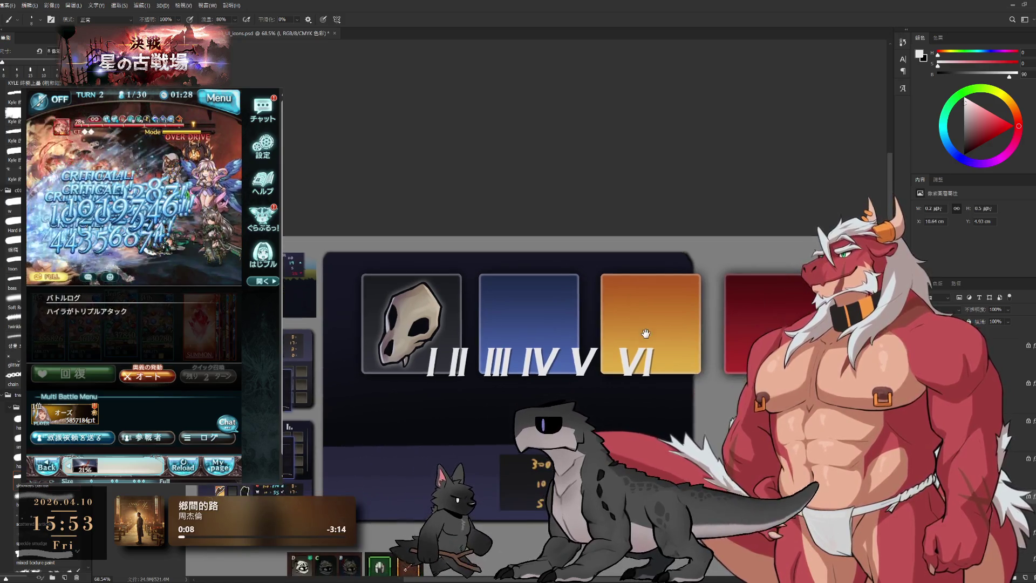
pyautogui.scroll(-1, 637, 337)
pyautogui.scroll(-1, 637, 337)
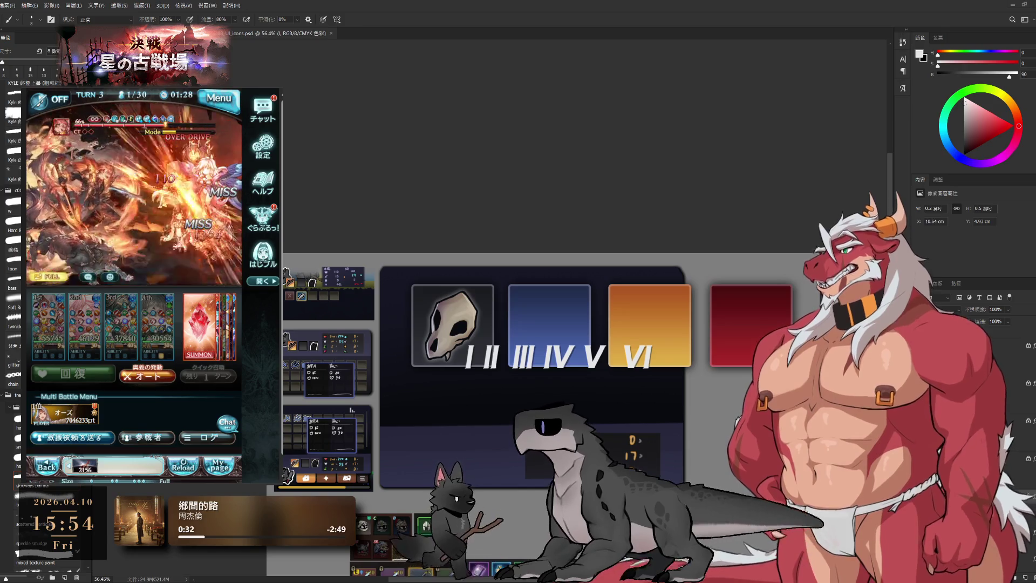
pyautogui.moveTo(677, 582); pyautogui.dragTo(684, 460)
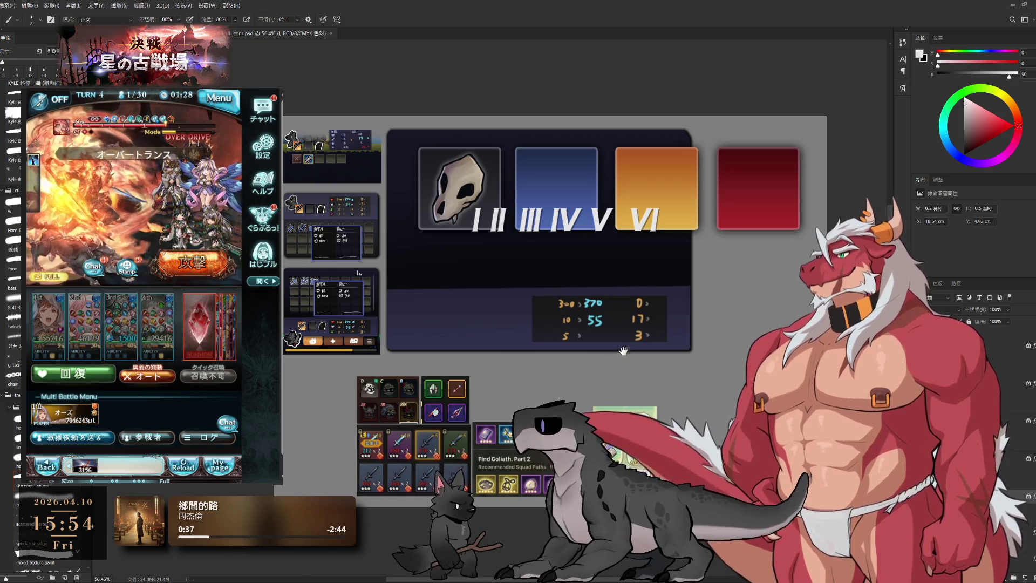
pyautogui.scroll(5, 513, 373)
pyautogui.scroll(-3, 550, 299)
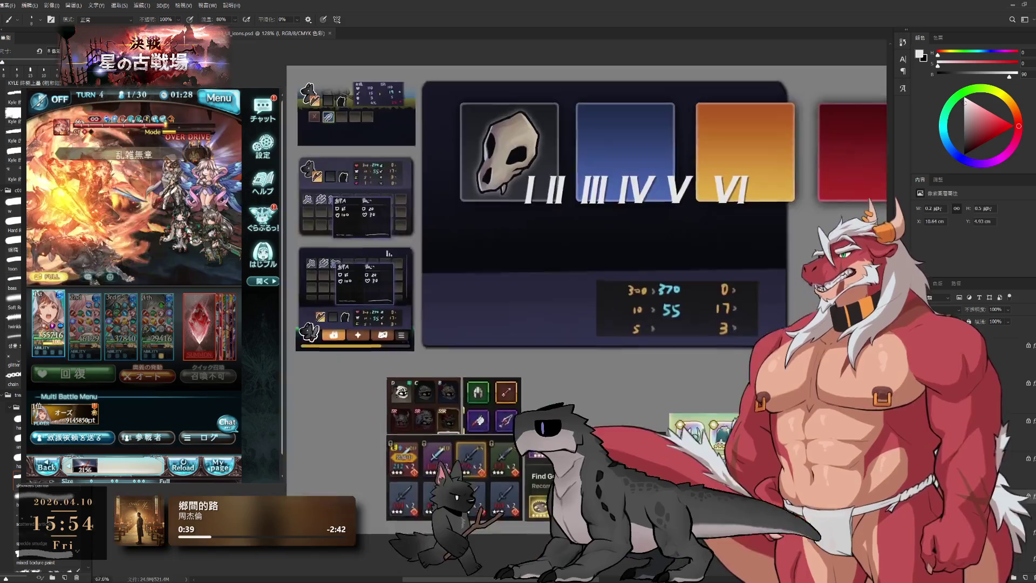
pyautogui.scroll(-2, 549, 299)
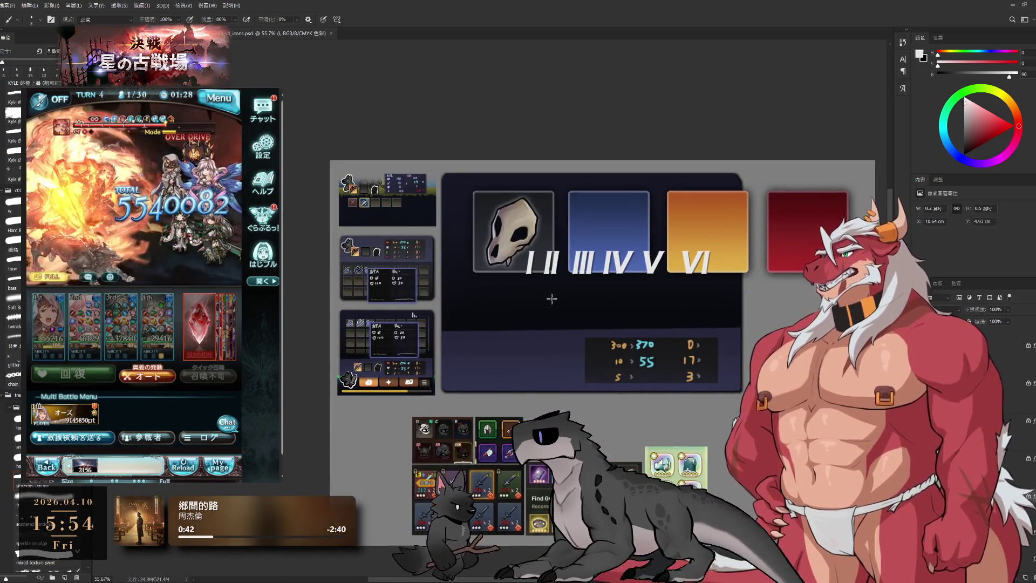
pyautogui.scroll(-1, 567, 279)
pyautogui.scroll(1, 575, 268)
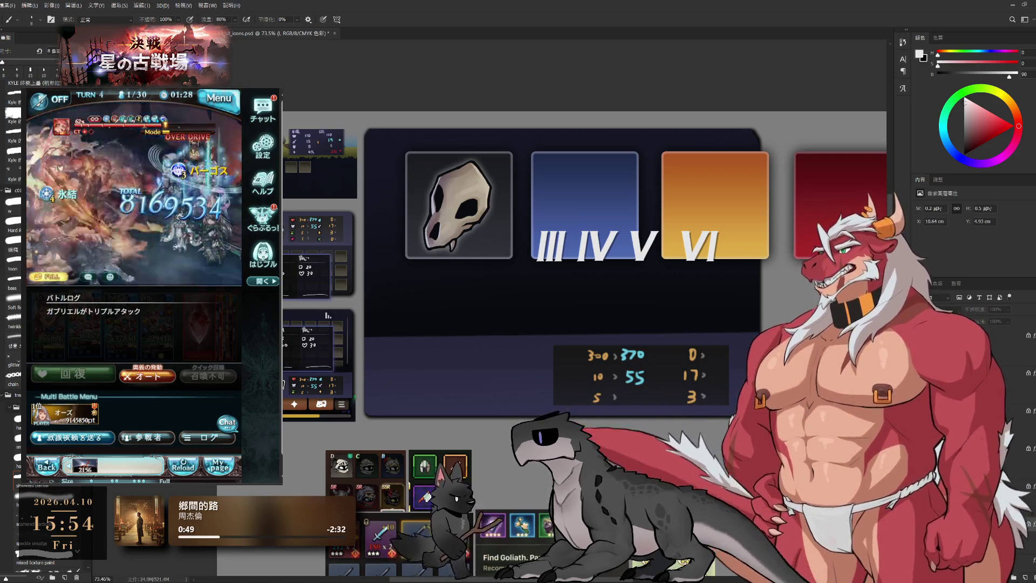
# Step: Restore the hidden numerals and move the whole numeral group lower beneath the frames
pyautogui.press('Delete')
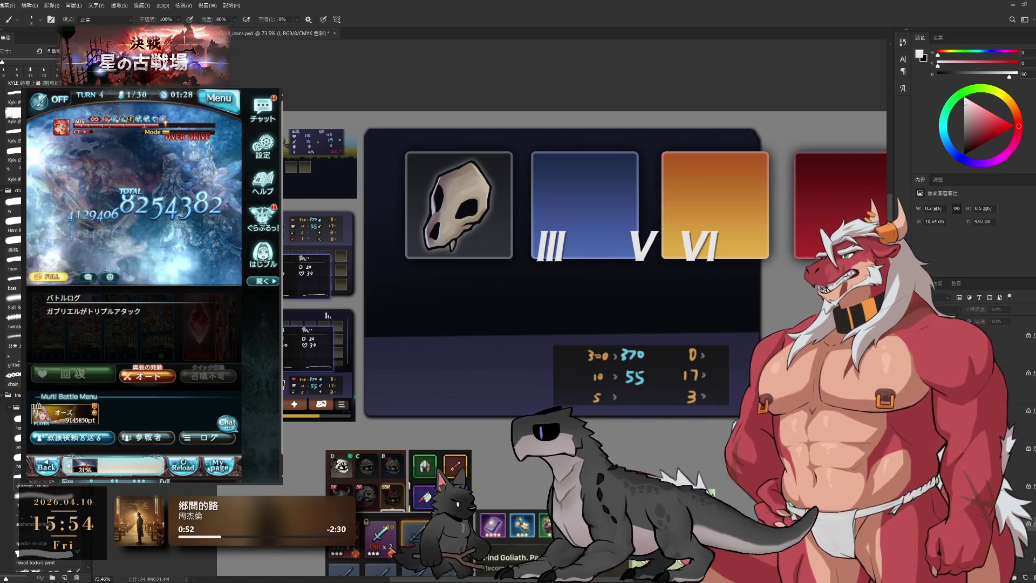
pyautogui.hotkey('ctrl', 'z')
pyautogui.hotkey('ctrl', 'z')
pyautogui.hotkey('ctrl', 'z')
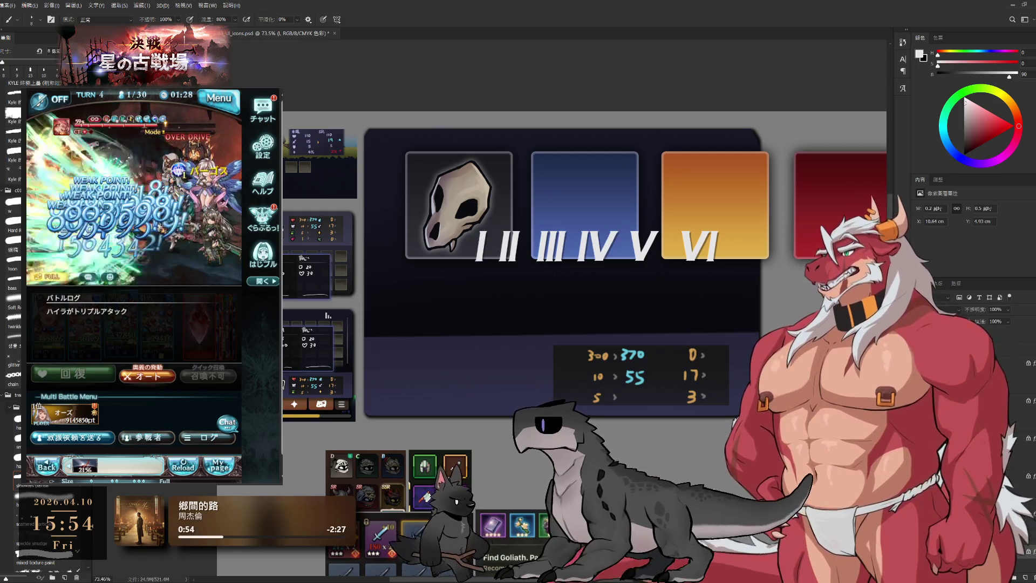
pyautogui.click(971, 363)
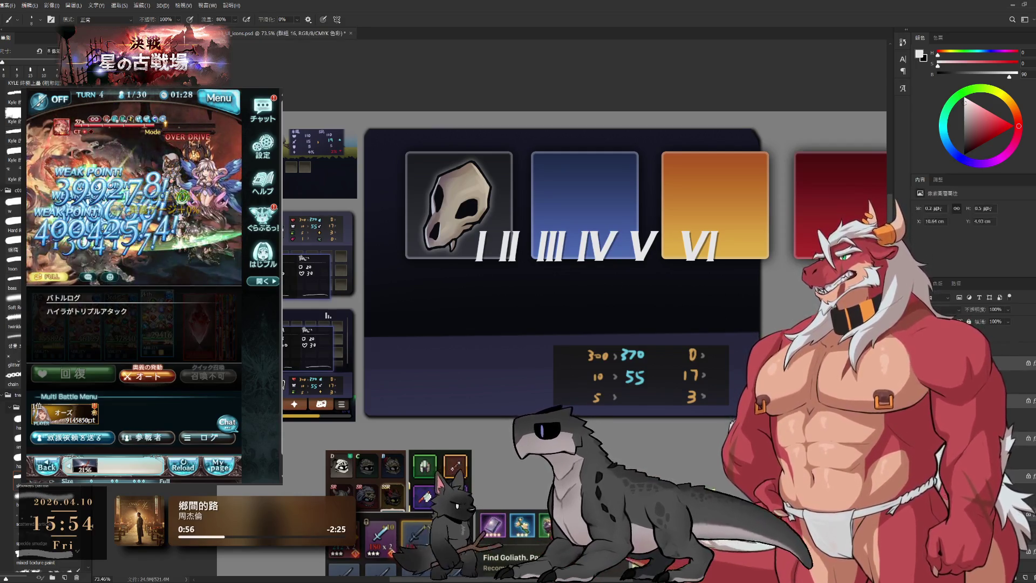
pyautogui.hotkey('ctrl', 't')
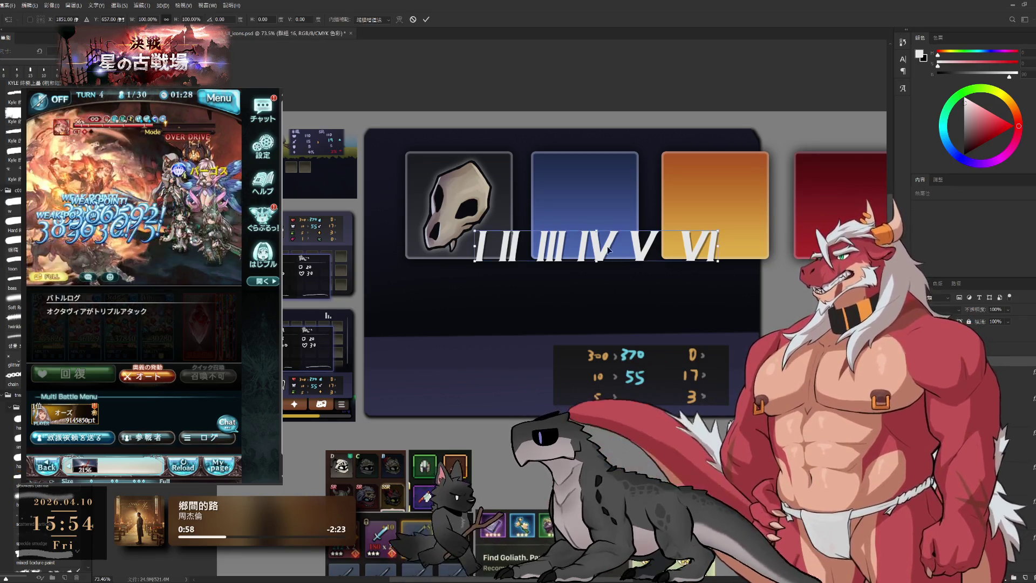
pyautogui.moveTo(607, 251); pyautogui.dragTo(539, 305)
pyautogui.press('Return')
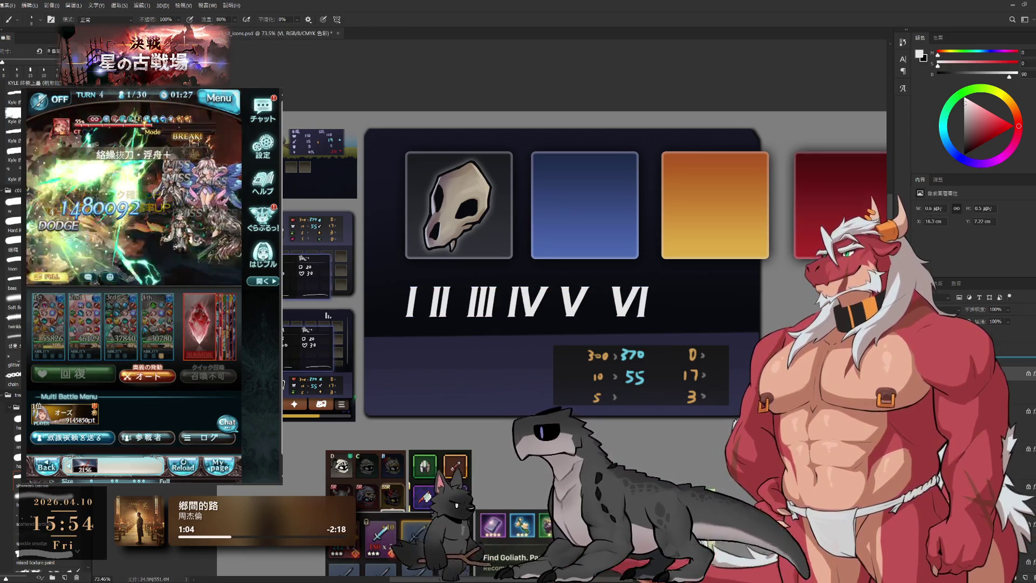
# Step: Duplicate the VI numeral, place the copy over the skull icon and add an empty paint layer
pyautogui.hotkey('ctrl', 'j')
pyautogui.hotkey('ctrl', 't')
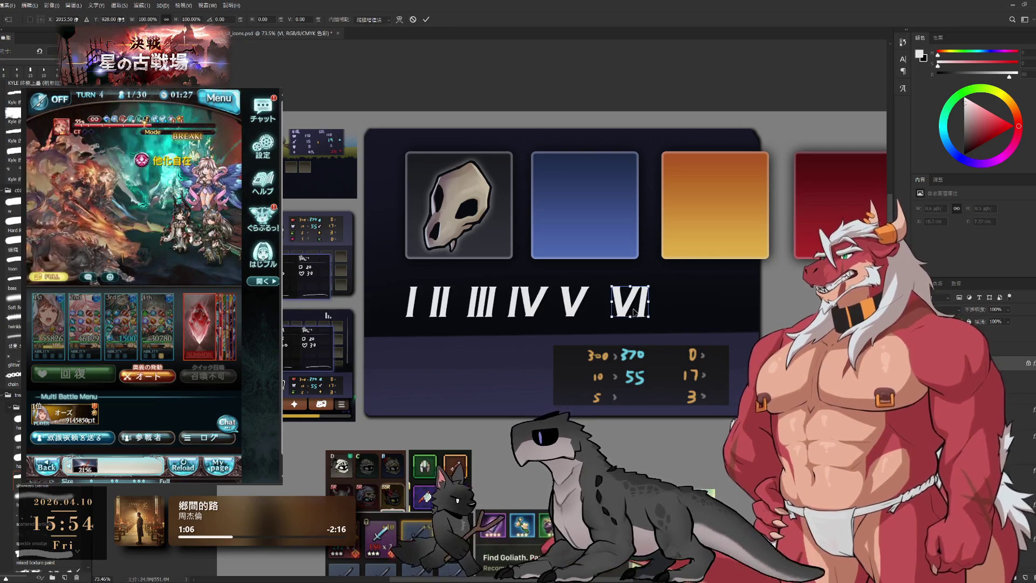
pyautogui.moveTo(629, 301); pyautogui.dragTo(458, 255)
pyautogui.press('Return')
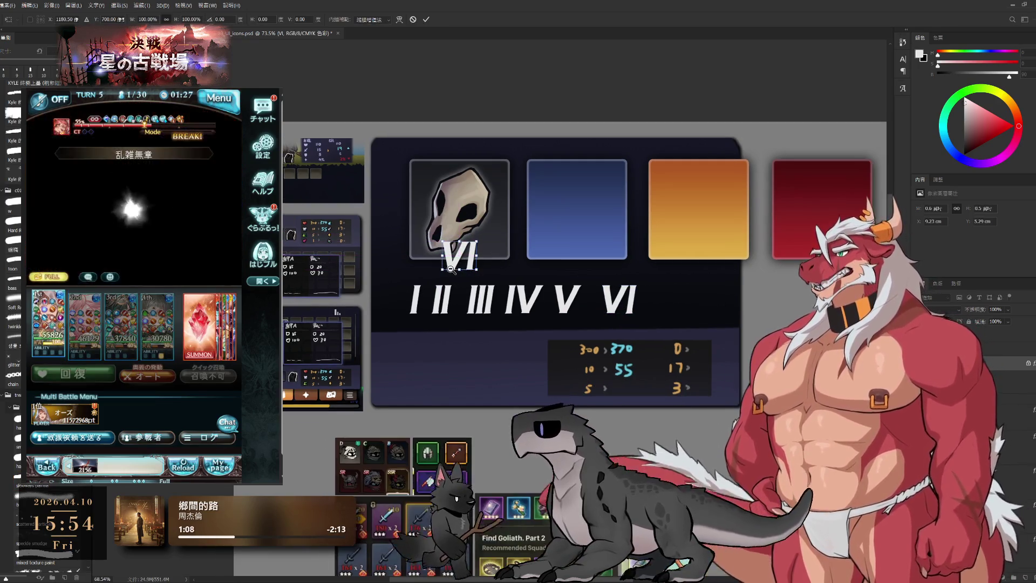
pyautogui.scroll(-2, 506, 340)
pyautogui.scroll(-2, 506, 340)
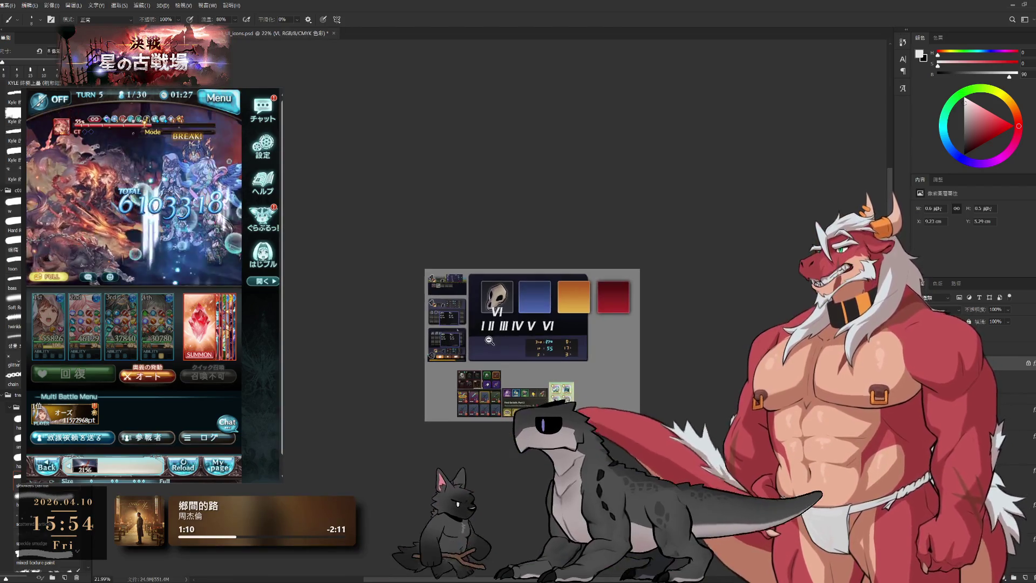
pyautogui.scroll(2, 506, 340)
pyautogui.scroll(1, 506, 340)
pyautogui.moveTo(685, 342); pyautogui.dragTo(613, 393)
pyautogui.scroll(2, 613, 394)
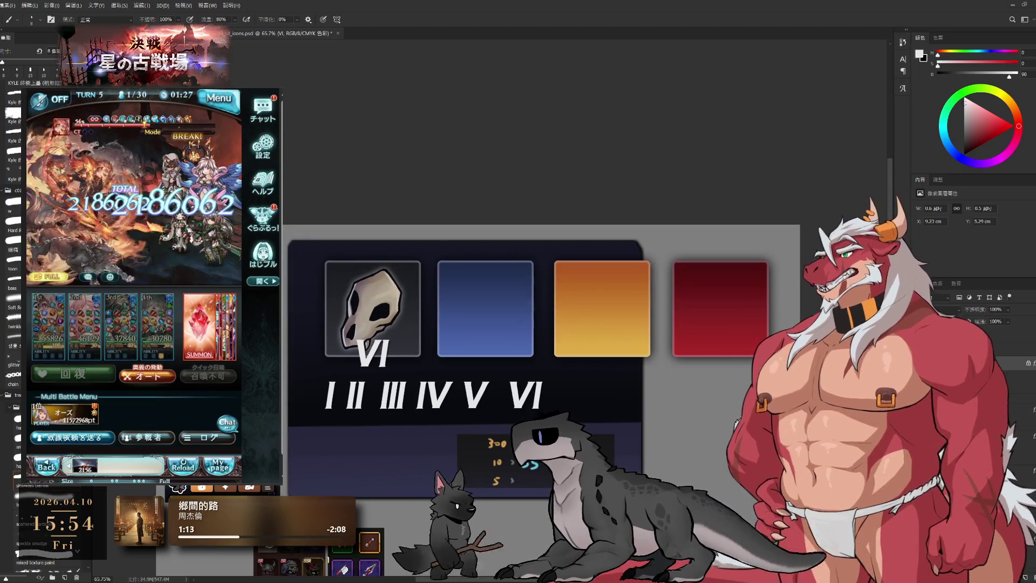
pyautogui.moveTo(447, 221); pyautogui.dragTo(585, 256)
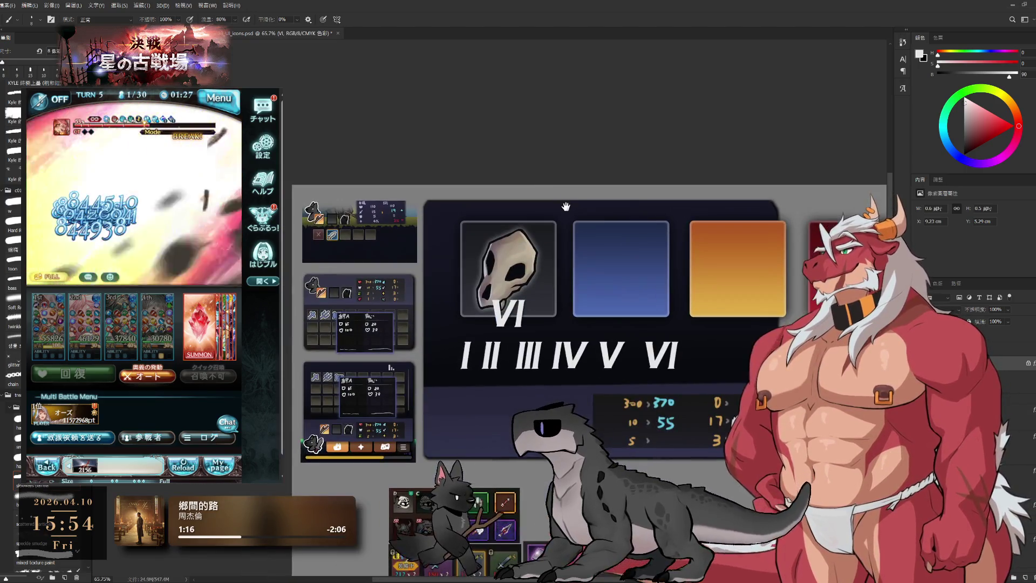
pyautogui.moveTo(722, 317)
pyautogui.mouseDown()
pyautogui.moveTo(603, 323)
pyautogui.moveTo(372, 362)
pyautogui.moveTo(388, 336)
pyautogui.mouseUp()
pyautogui.scroll(-1, 603, 324)
pyautogui.scroll(-2, 603, 323)
pyautogui.scroll(2, 607, 328)
pyautogui.scroll(1, 610, 330)
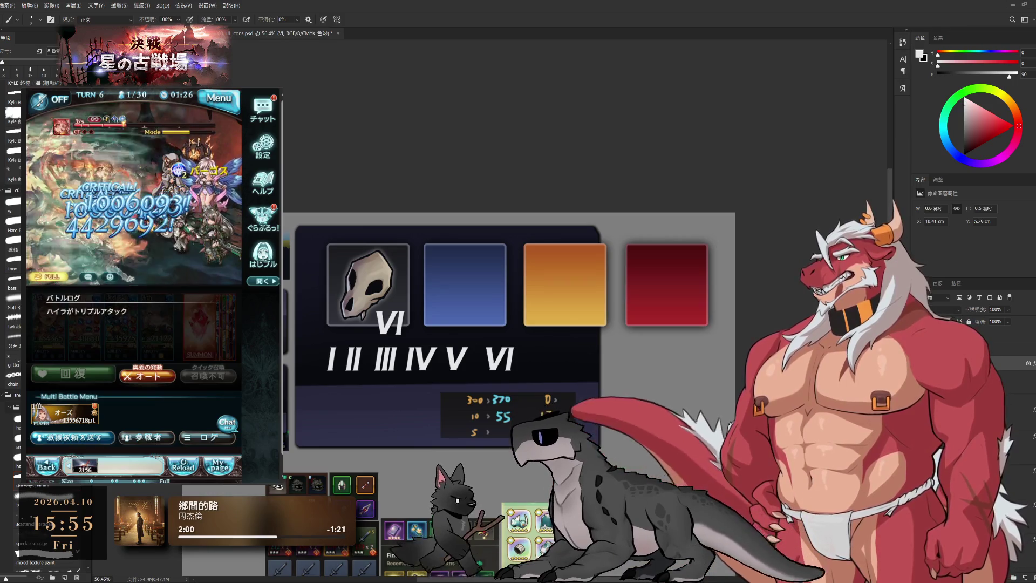
pyautogui.hotkey('alt', '[')
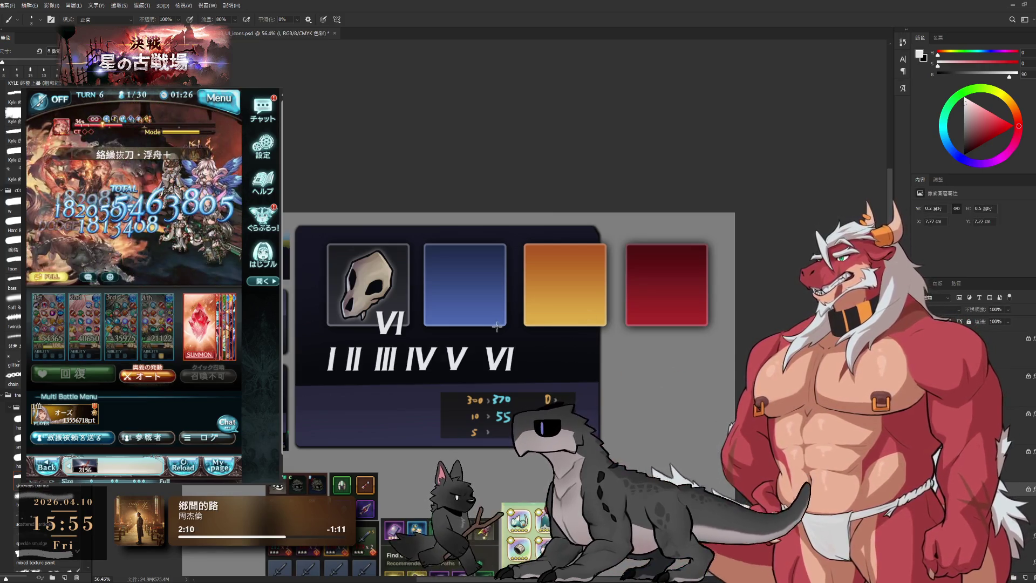
pyautogui.scroll(2, 335, 364)
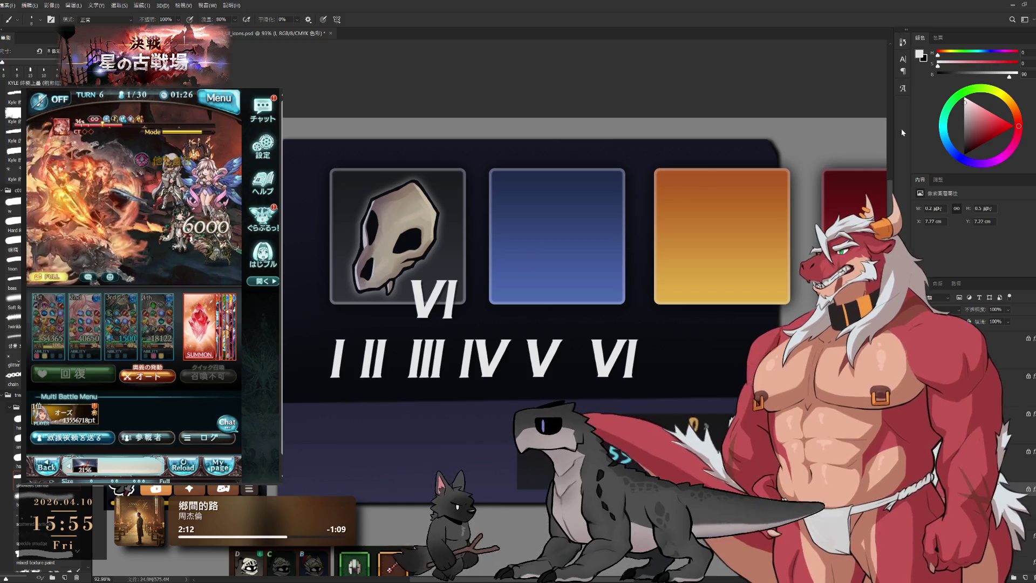
# Step: Choose a purple on the colour wheel and paint it over numeral III
pyautogui.click(960, 128)
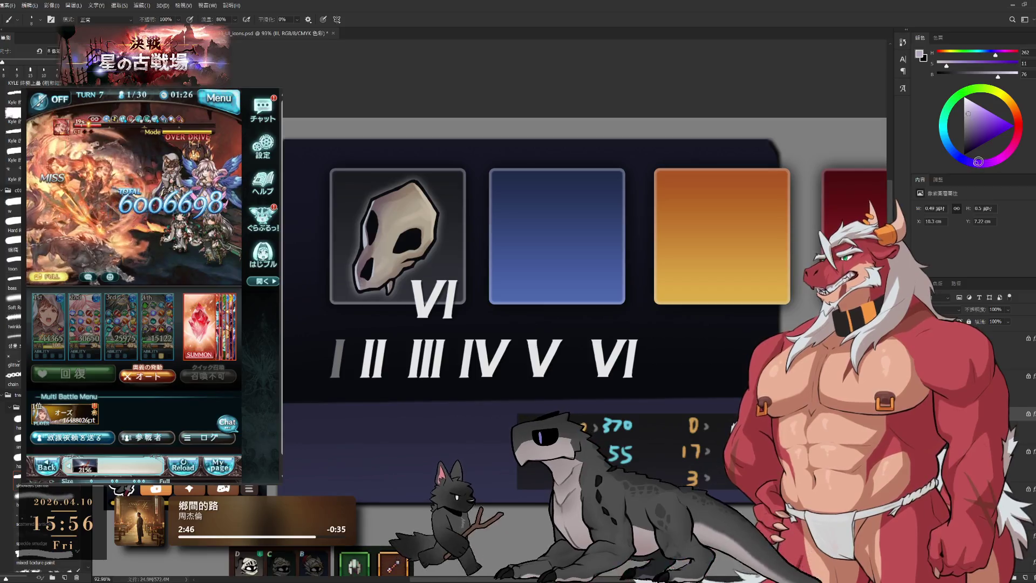
pyautogui.click(978, 162)
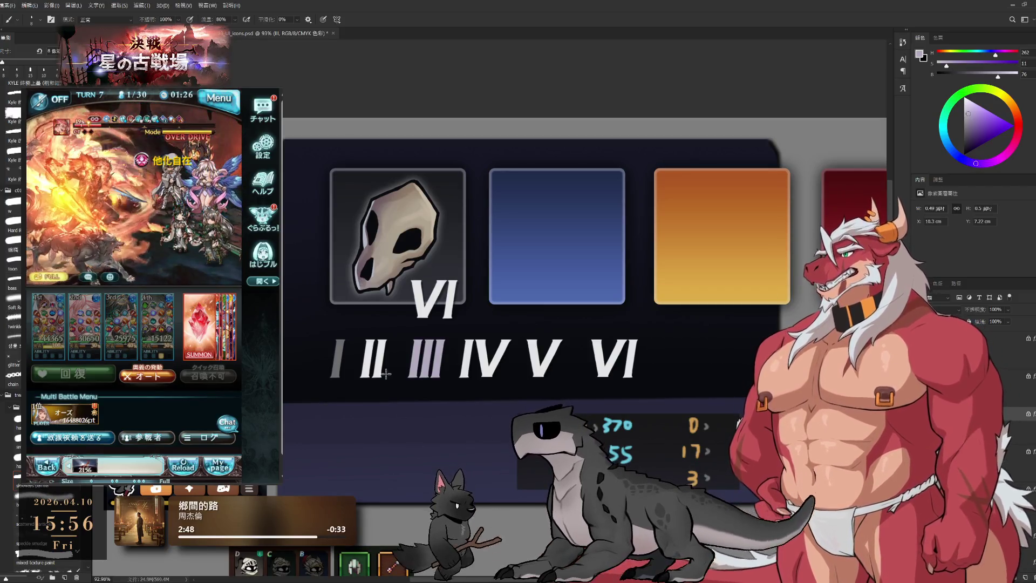
pyautogui.press('space')
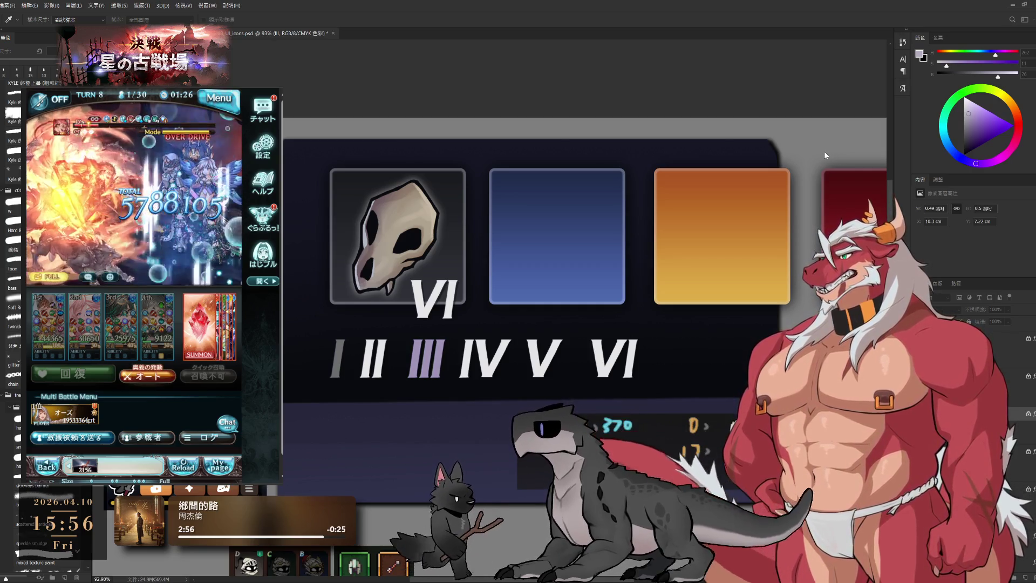
pyautogui.press('b')
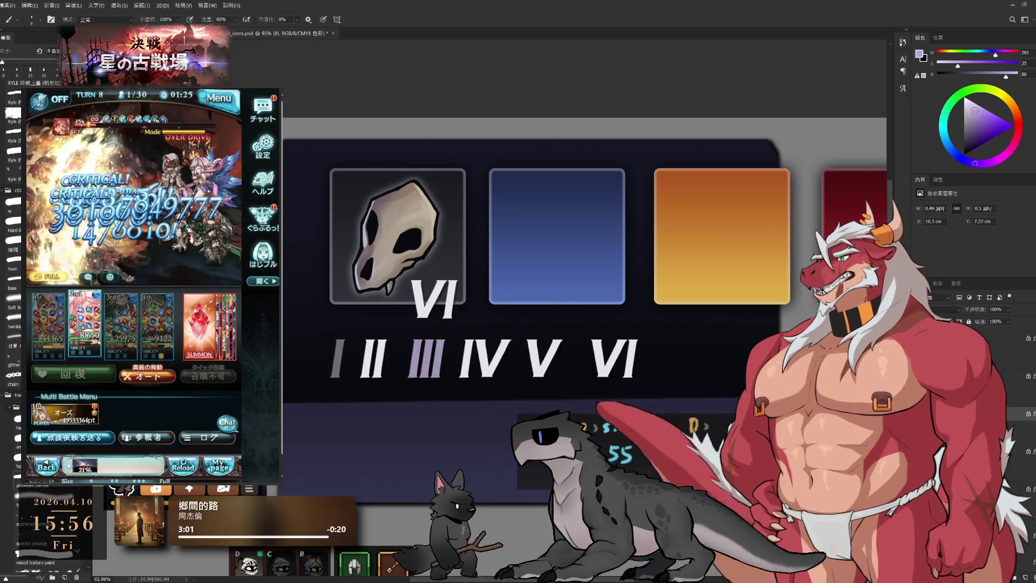
pyautogui.scroll(-2, 541, 366)
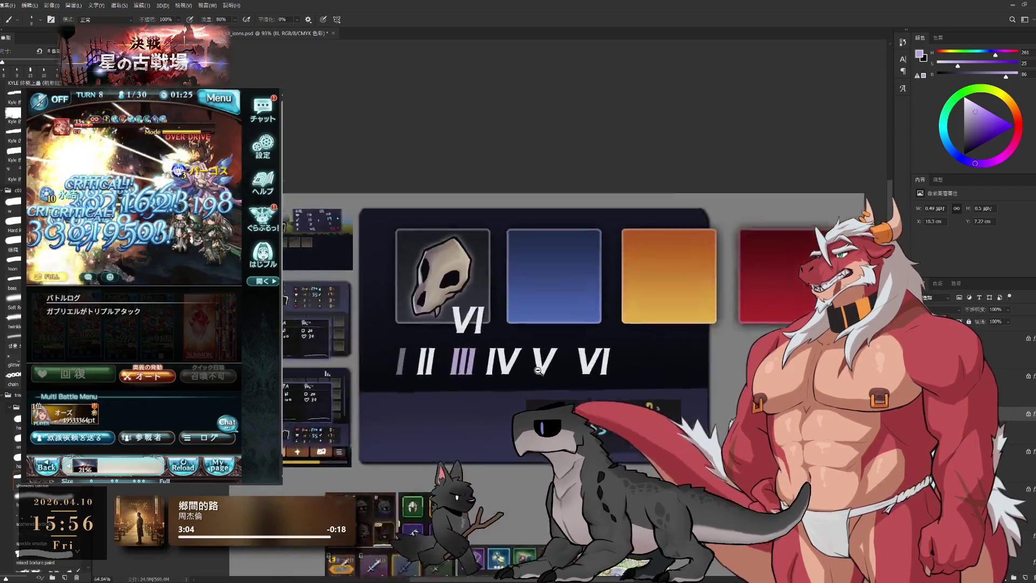
pyautogui.scroll(2, 502, 375)
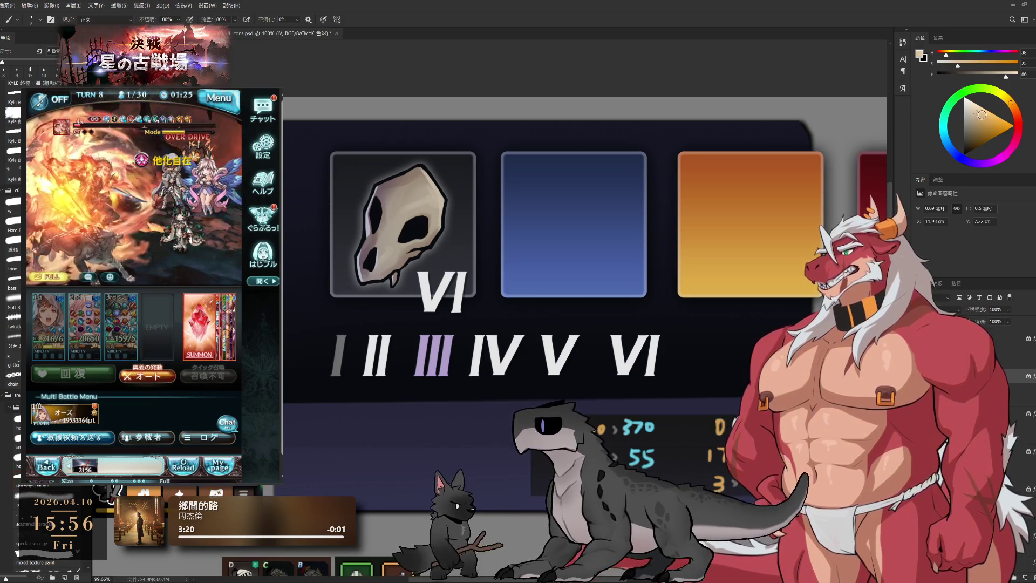
pyautogui.scroll(-2, 455, 325)
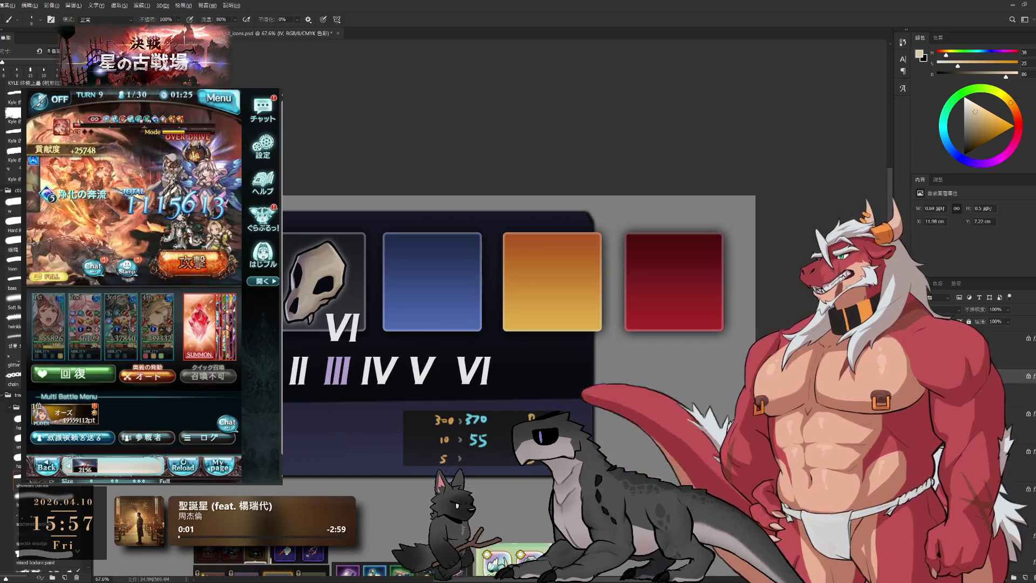
# Step: Sample the orange frame for IV, then pick a lightened blue and paint numeral V with it
pyautogui.keyDown('alt'); pyautogui.click(557, 325); pyautogui.keyUp('alt')
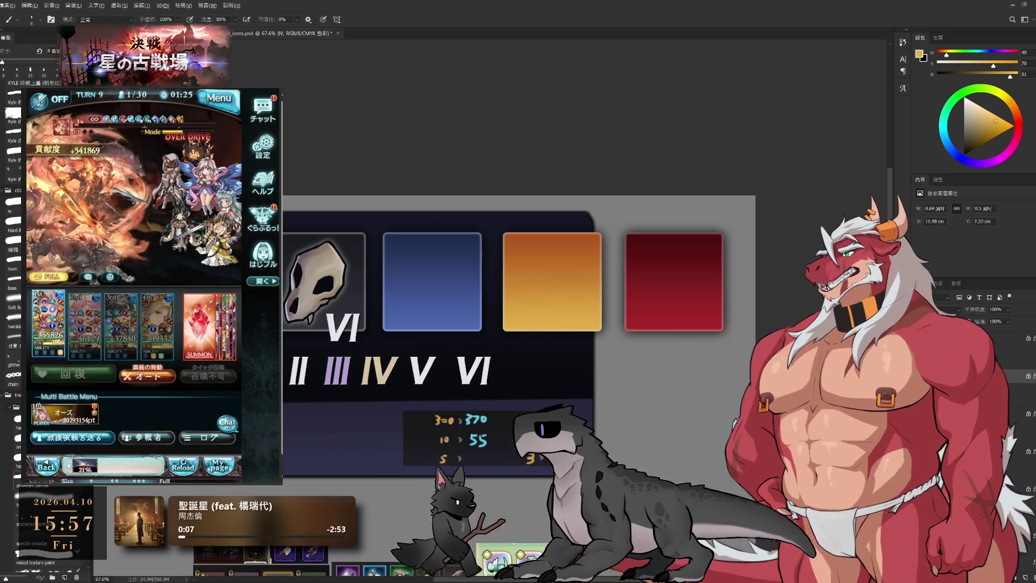
pyautogui.keyDown('ctrl'); pyautogui.click(427, 385); pyautogui.keyUp('ctrl')
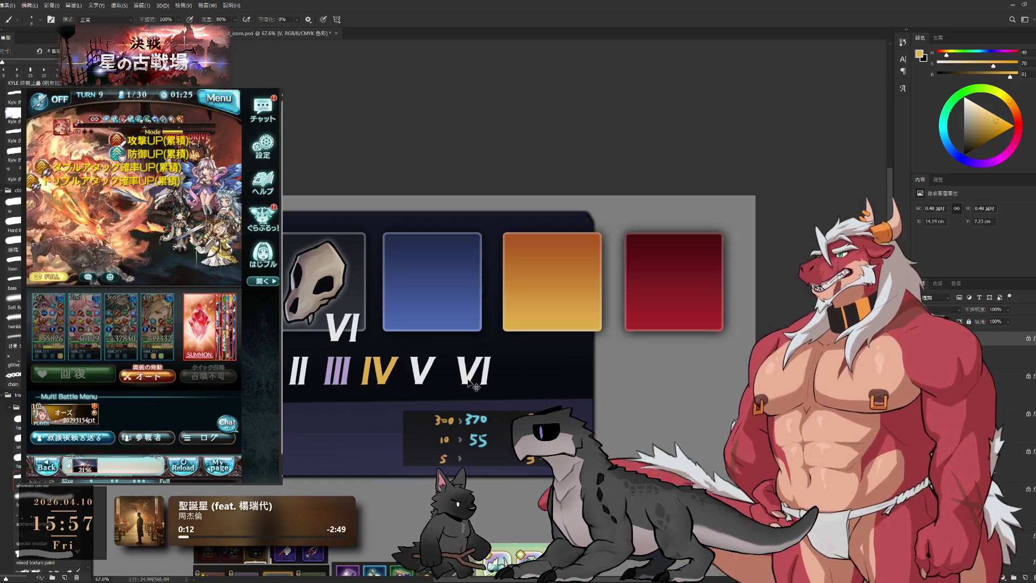
pyautogui.keyDown('ctrl'); pyautogui.click(449, 388); pyautogui.keyUp('ctrl')
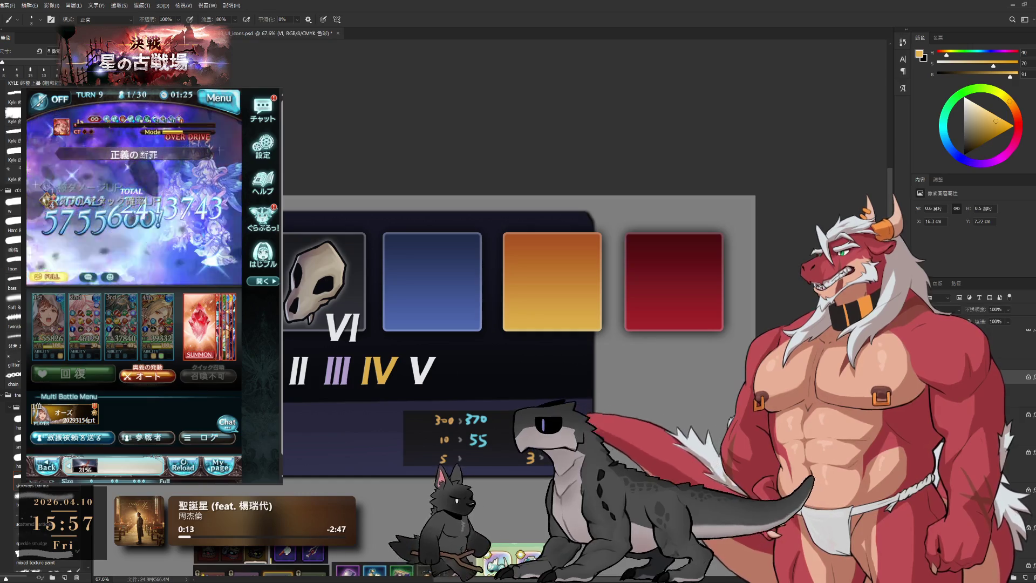
pyautogui.keyDown('ctrl'); pyautogui.click(425, 387); pyautogui.keyUp('ctrl')
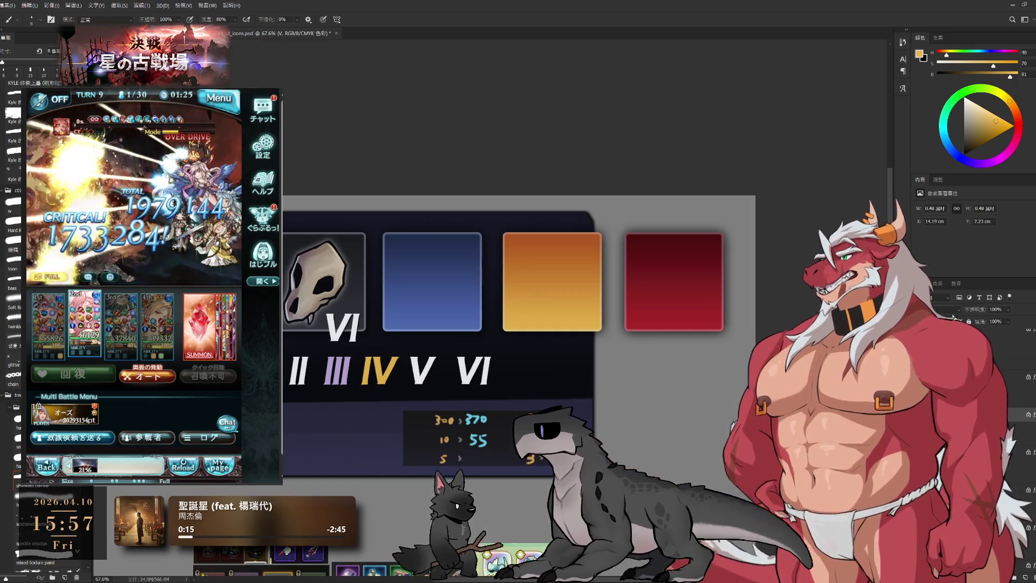
pyautogui.click(981, 105)
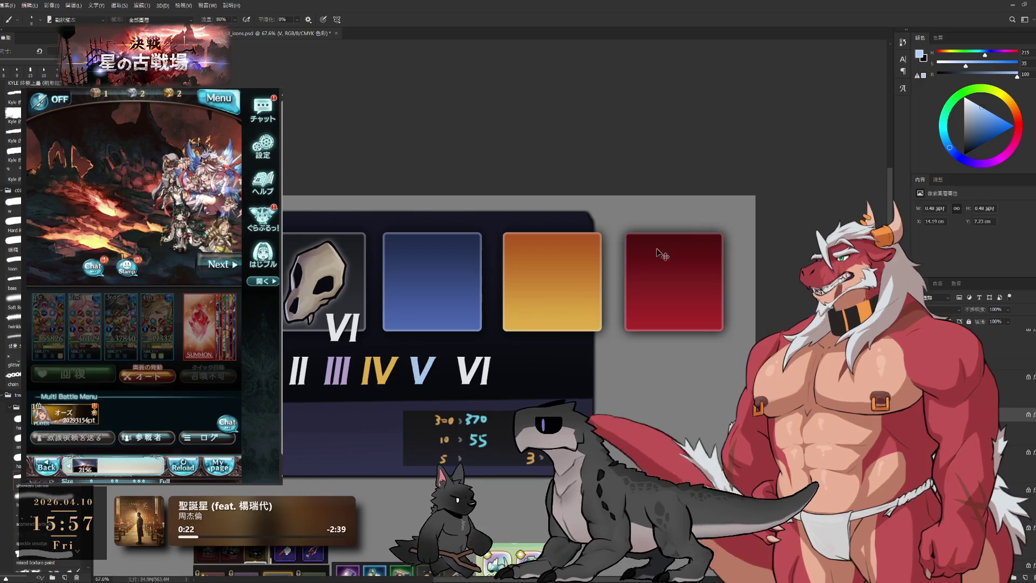
pyautogui.press('i')
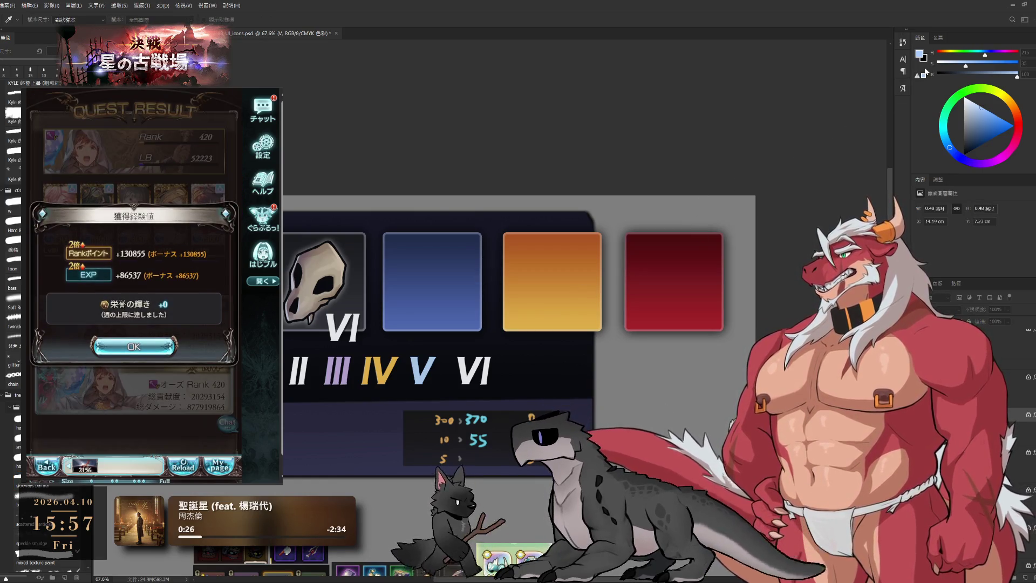
pyautogui.press('b')
pyautogui.scroll(-3, 506, 362)
pyautogui.scroll(2, 506, 362)
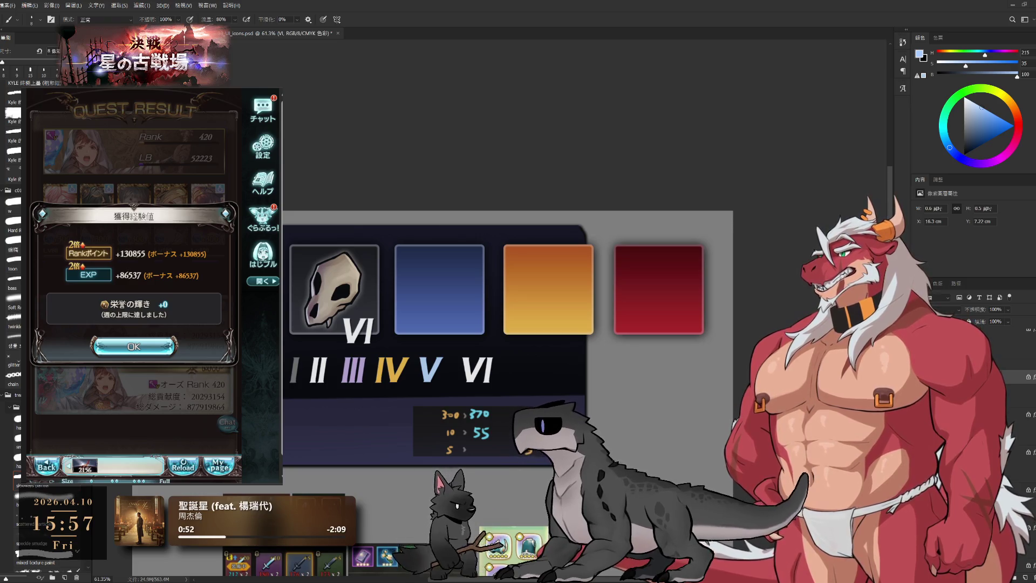
# Step: Start the next Granblue battle, then adjust the colour toward white for recolouring the numerals
pyautogui.click(134, 346)
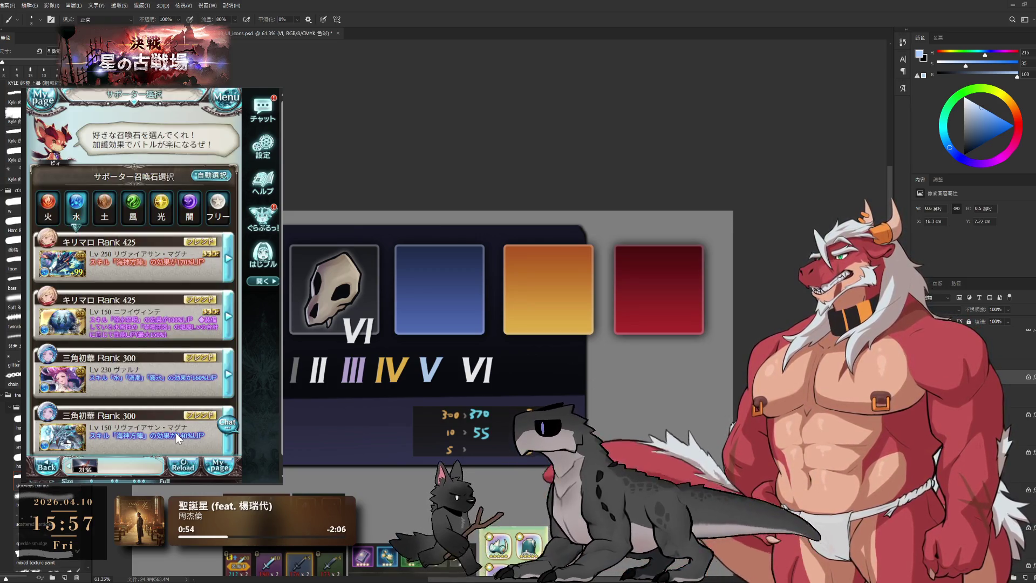
pyautogui.click(178, 437)
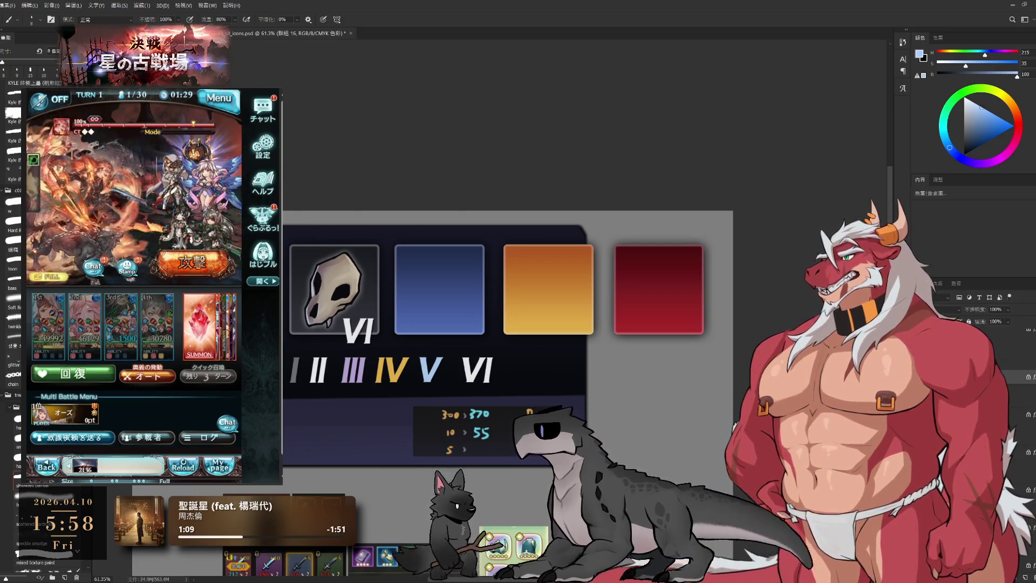
pyautogui.press('space')
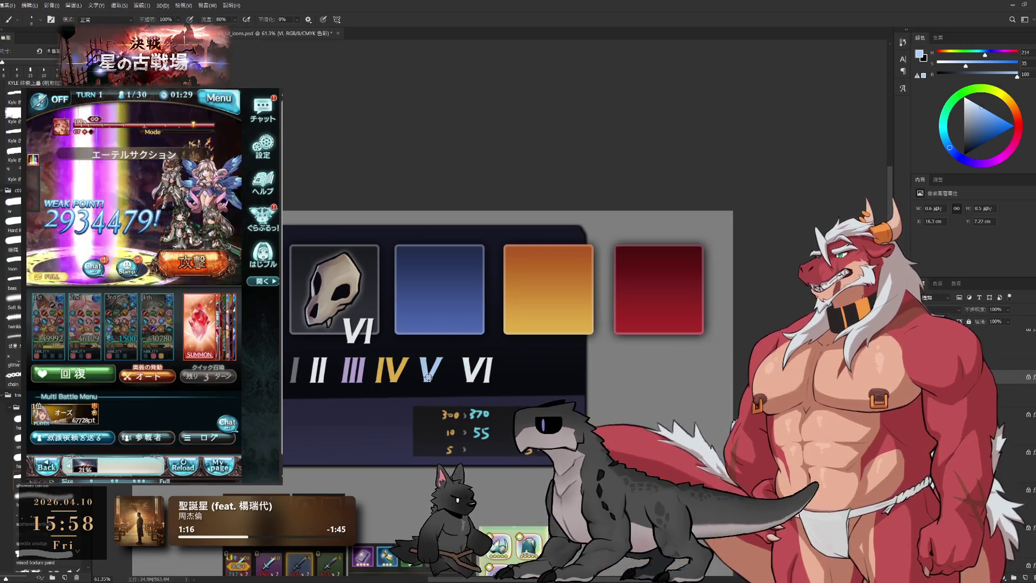
pyautogui.click(989, 131)
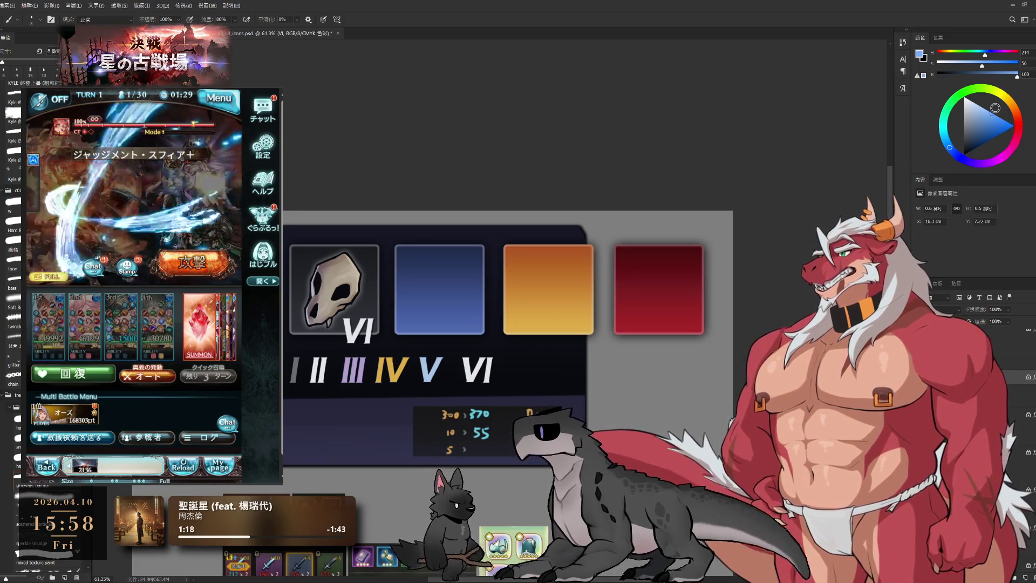
pyautogui.scroll(-2, 572, 358)
pyautogui.scroll(-2, 572, 359)
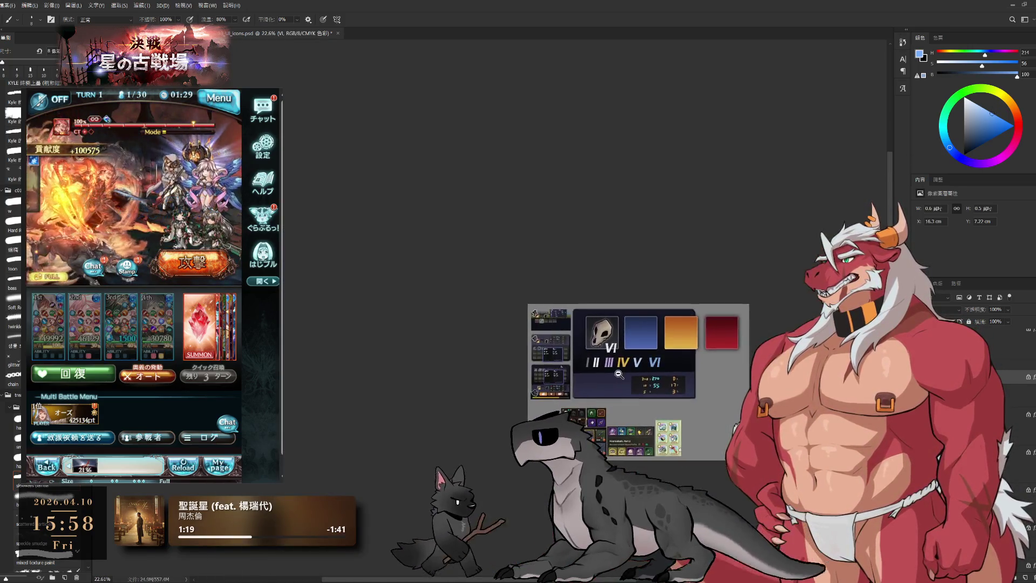
pyautogui.scroll(3, 652, 384)
pyautogui.scroll(2, 652, 384)
pyautogui.scroll(-1, 652, 384)
pyautogui.scroll(-2, 648, 384)
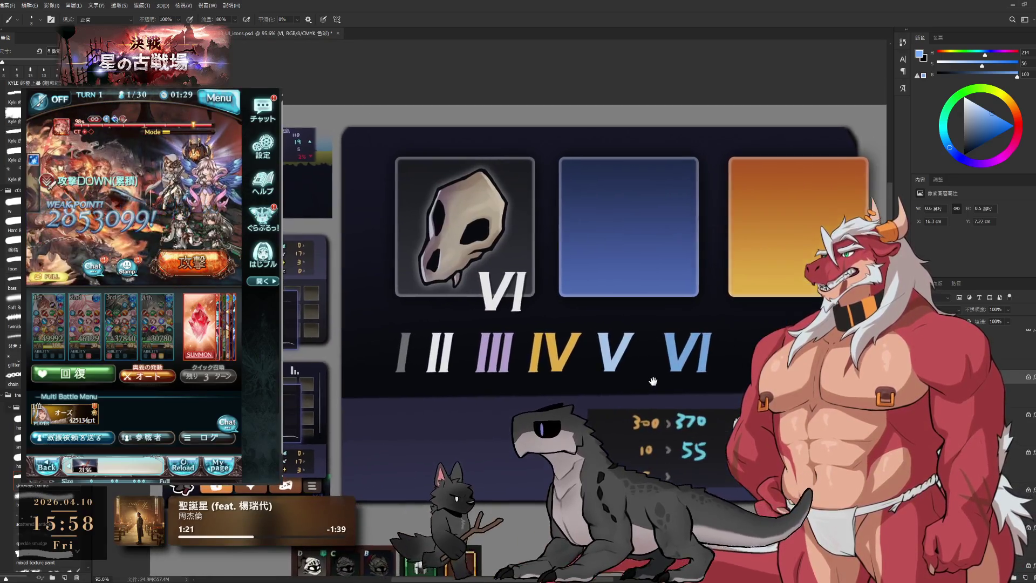
pyautogui.scroll(-2, 644, 384)
pyautogui.scroll(-1, 639, 384)
pyautogui.scroll(1, 638, 384)
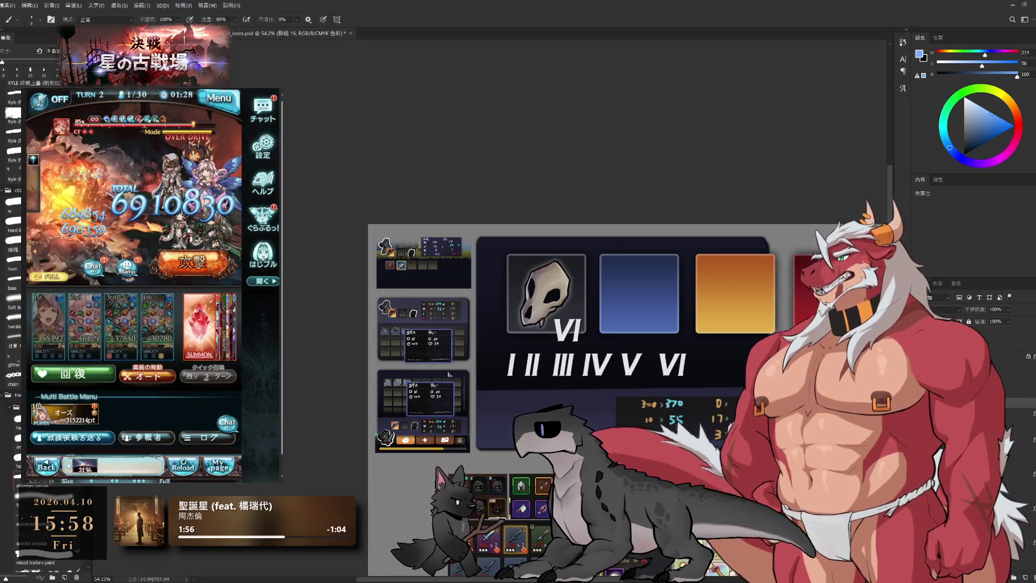
# Step: Pan and zoom in for a close-up of the skull card and its VI label
pyautogui.press('space')
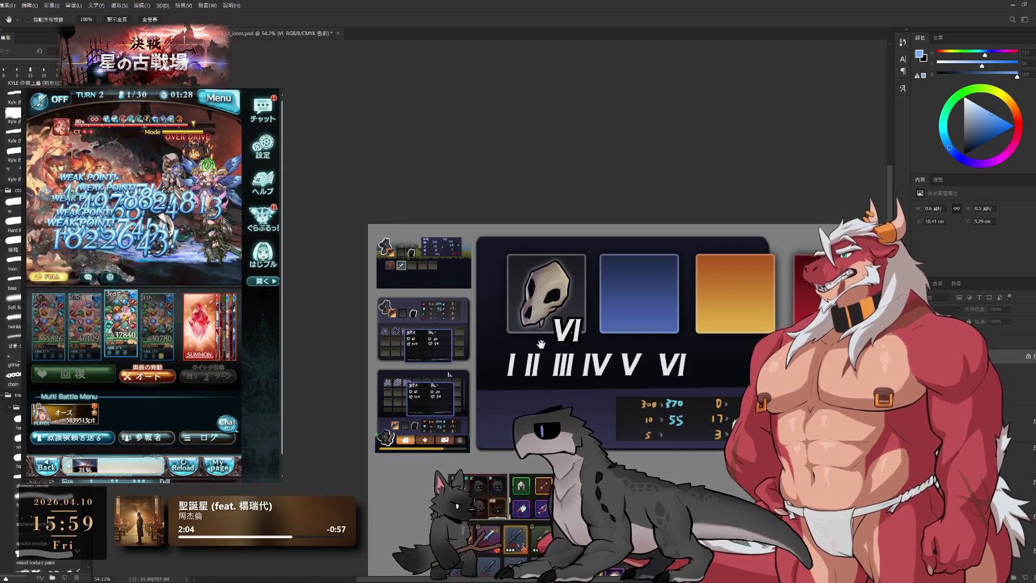
pyautogui.scroll(3, 583, 340)
pyautogui.scroll(4, 597, 346)
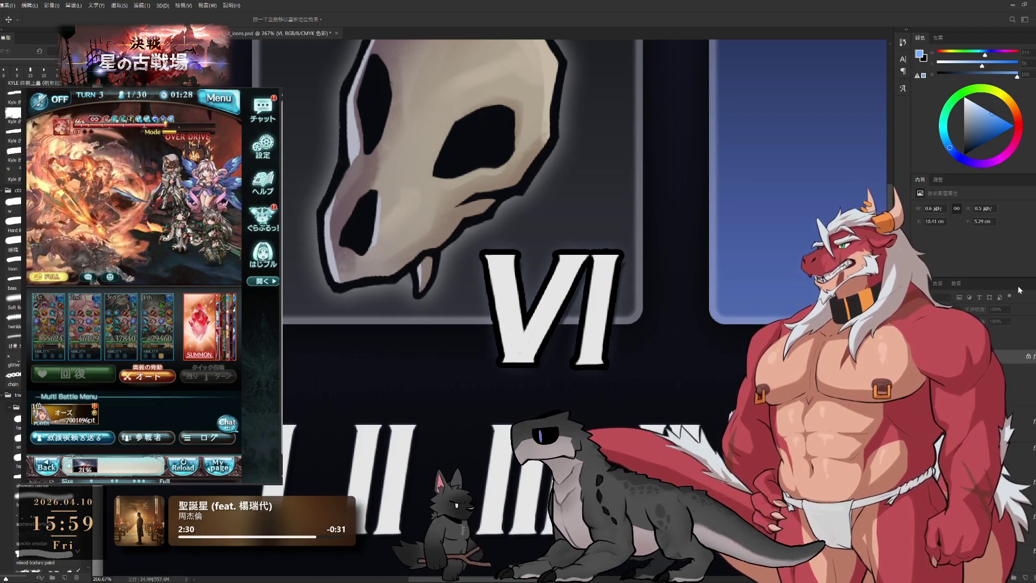
pyautogui.press('b')
pyautogui.scroll(-5, 664, 368)
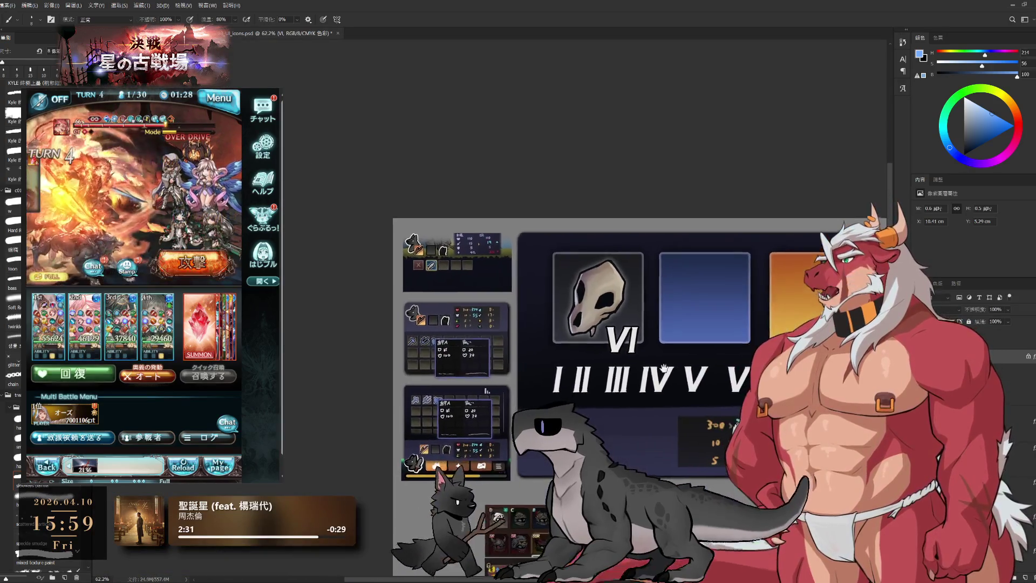
pyautogui.scroll(-3, 664, 369)
pyautogui.scroll(2, 666, 421)
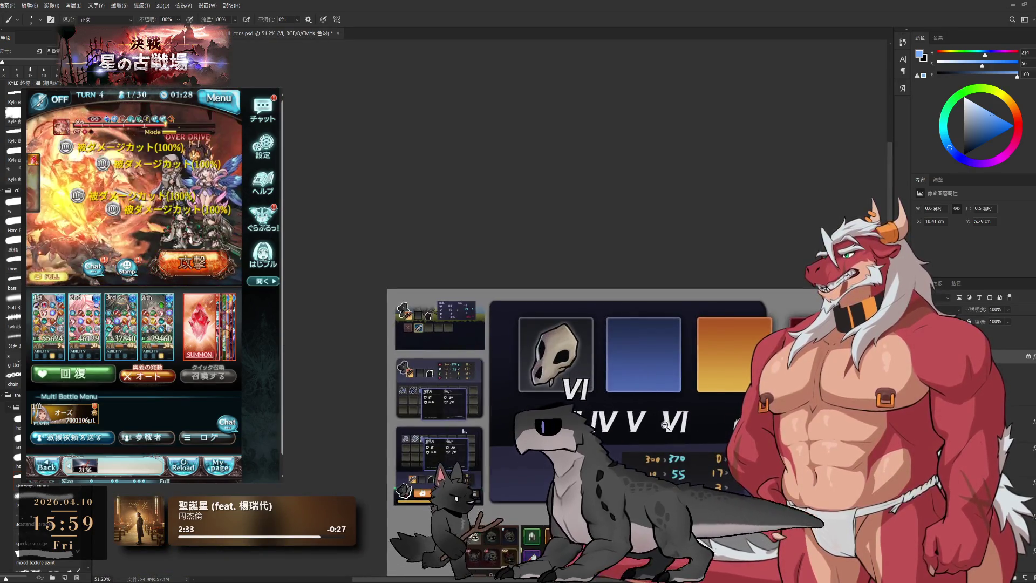
pyautogui.scroll(3, 666, 421)
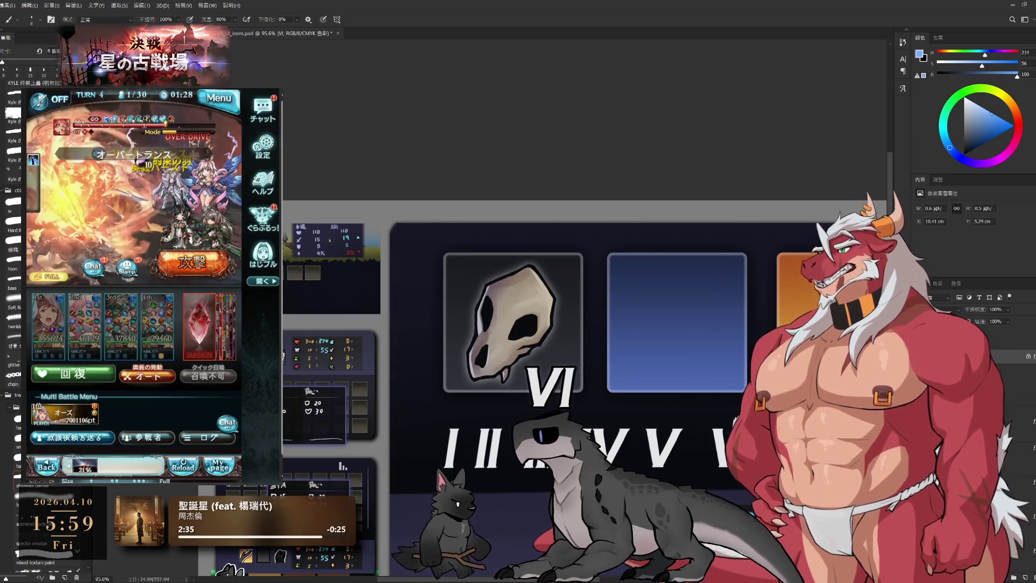
pyautogui.scroll(5, 642, 400)
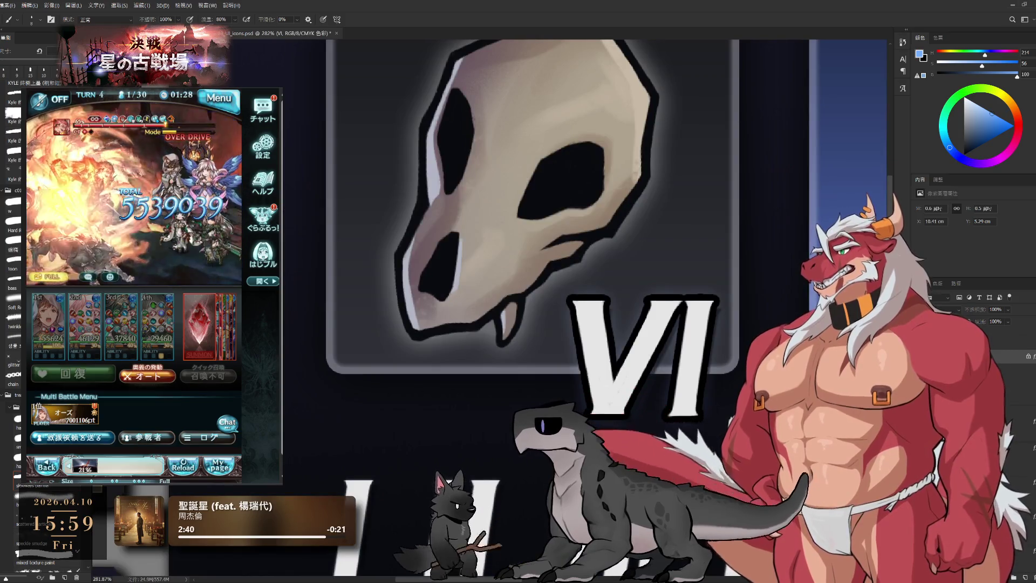
pyautogui.press('h')
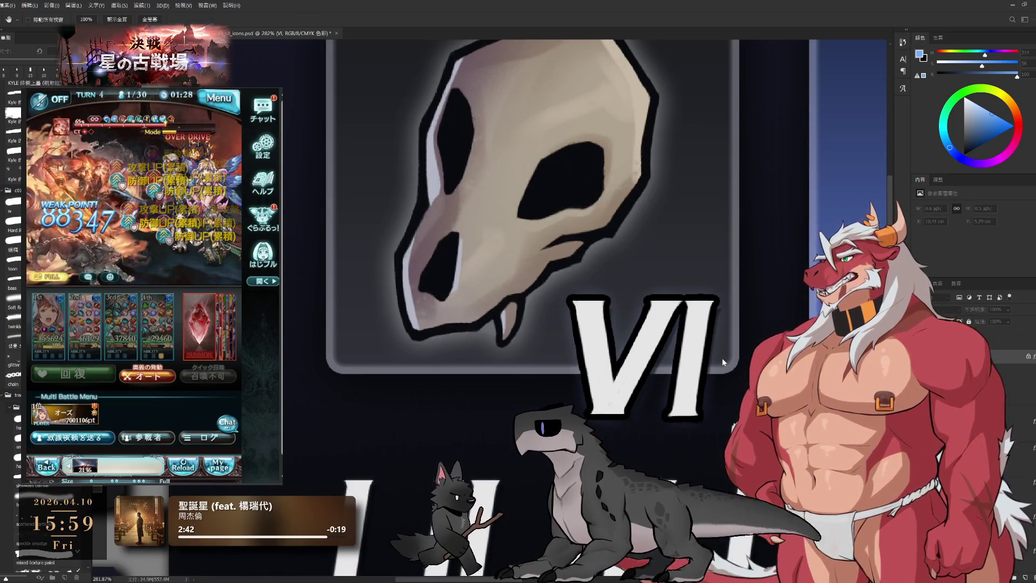
pyautogui.press('v')
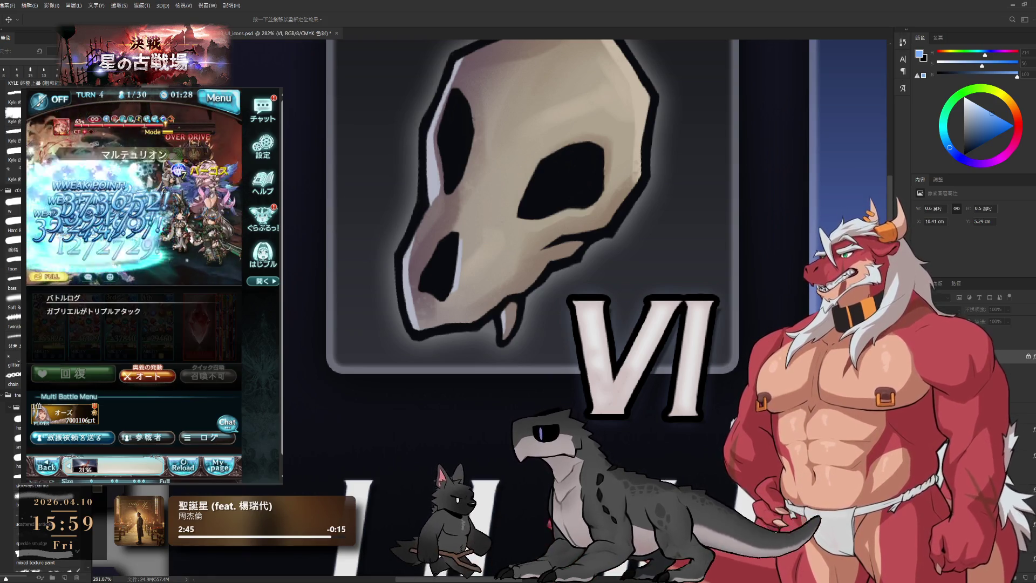
pyautogui.press('i')
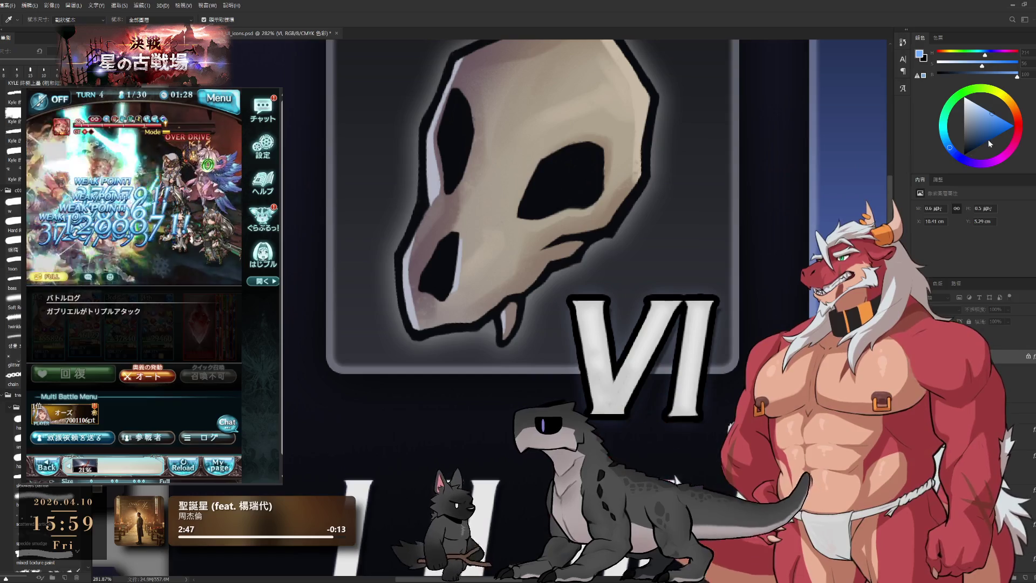
pyautogui.press('v')
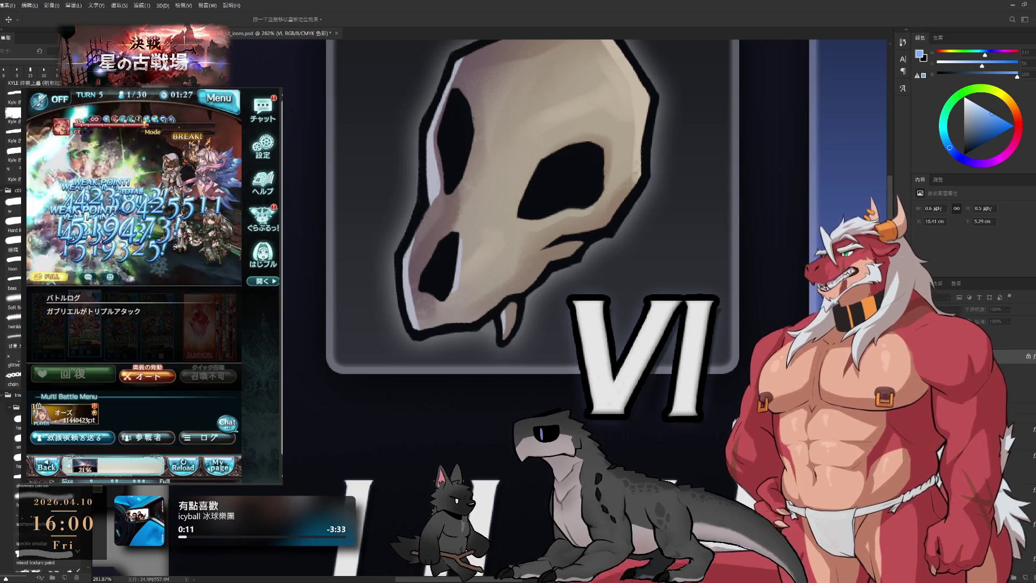
# Step: Hide and re-show the VI lettering on the skull card, then zoom out to the whole icon row
pyautogui.press('b')
pyautogui.keyDown('alt'); pyautogui.scroll(-5, 693, 385); pyautogui.keyUp('alt')
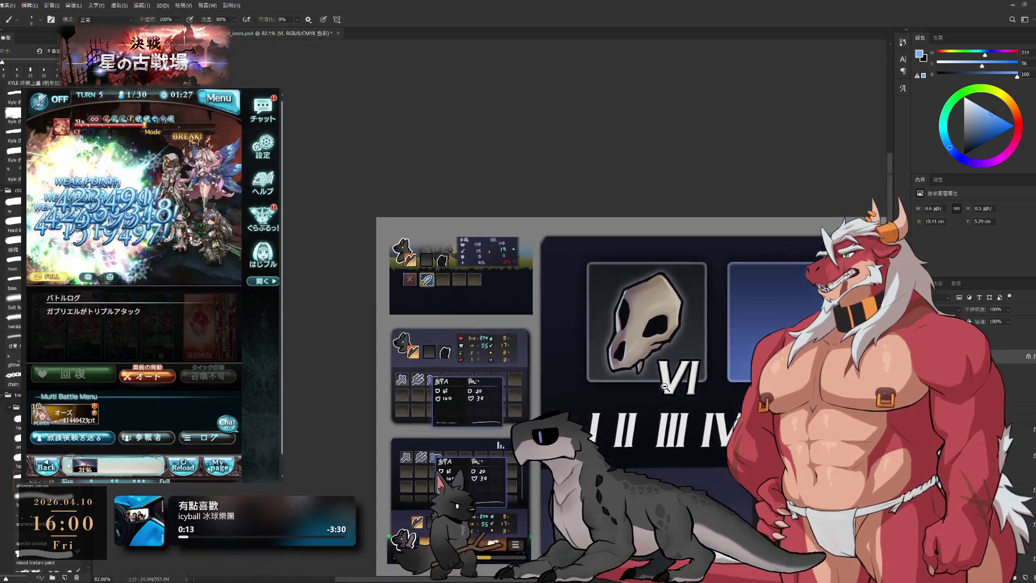
pyautogui.scroll(1, 627, 417)
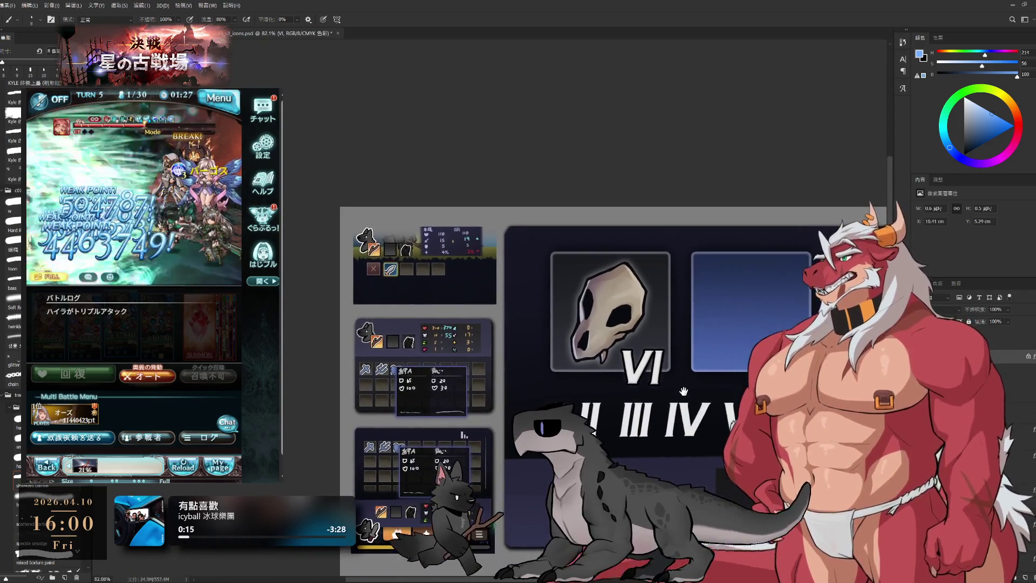
pyautogui.keyDown('alt'); pyautogui.scroll(1, 684, 392); pyautogui.keyUp('alt')
pyautogui.keyDown('alt'); pyautogui.scroll(2, 683, 380); pyautogui.keyUp('alt')
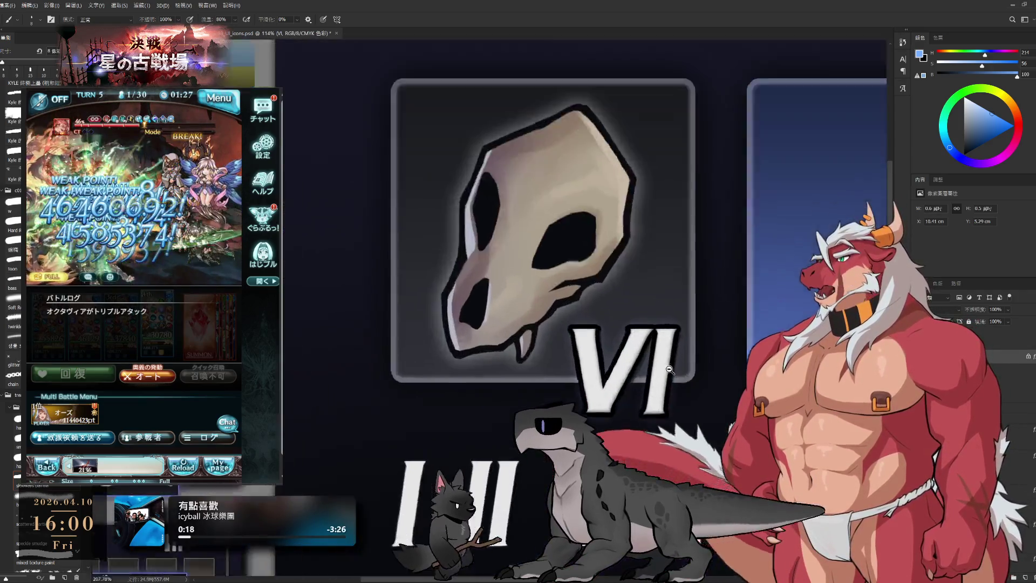
pyautogui.keyDown('alt'); pyautogui.scroll(3, 680, 357); pyautogui.keyUp('alt')
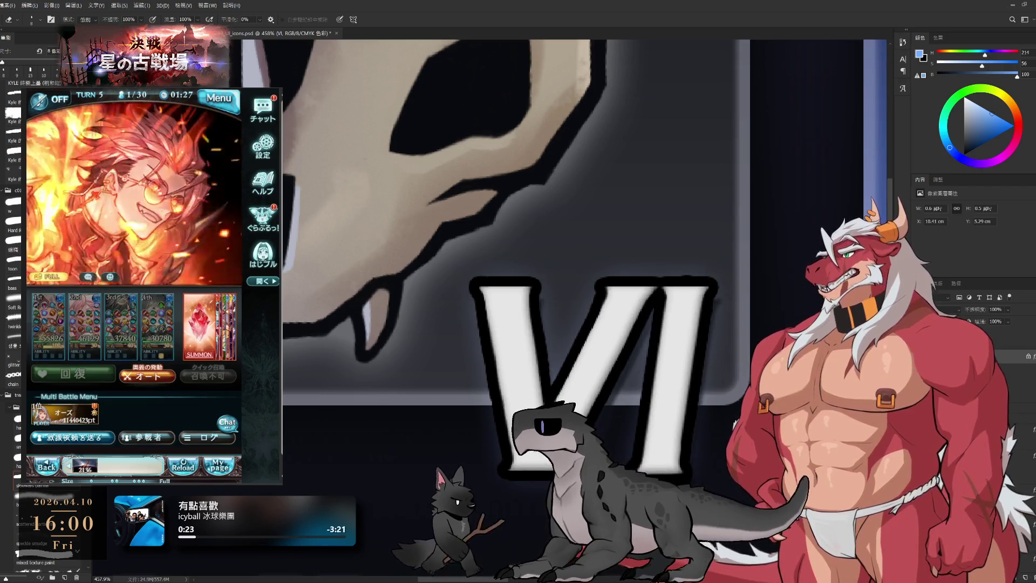
pyautogui.hotkey('ctrl', 'z')
pyautogui.hotkey('ctrl', 'shift', 'z')
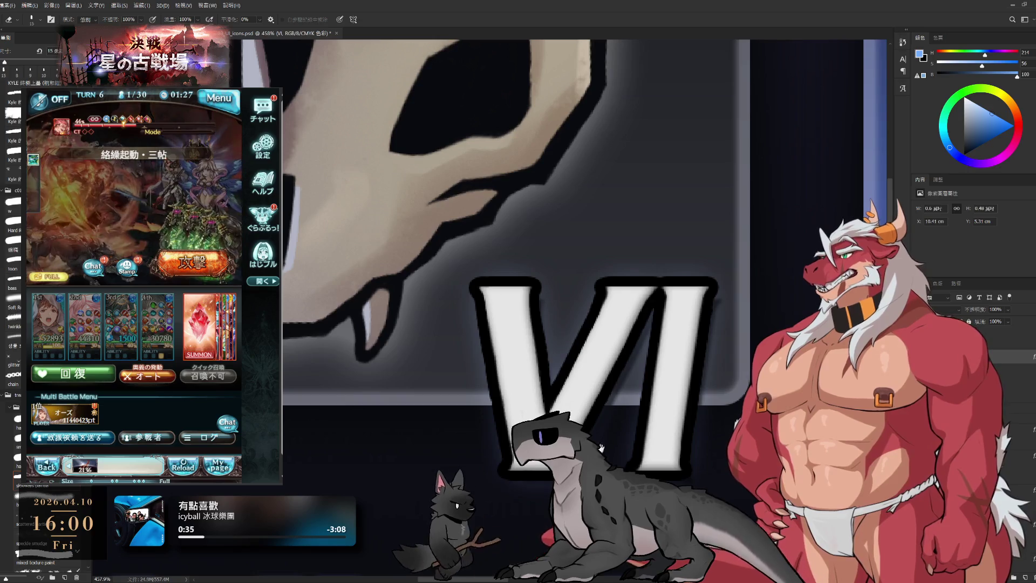
pyautogui.moveTo(601, 447); pyautogui.dragTo(429, 415)
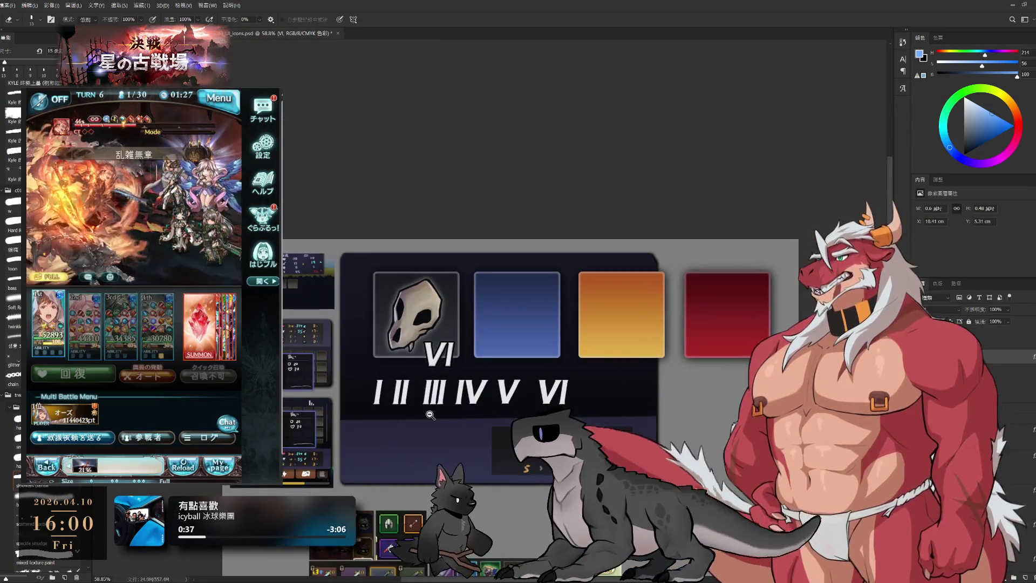
pyautogui.scroll(2, 422, 406)
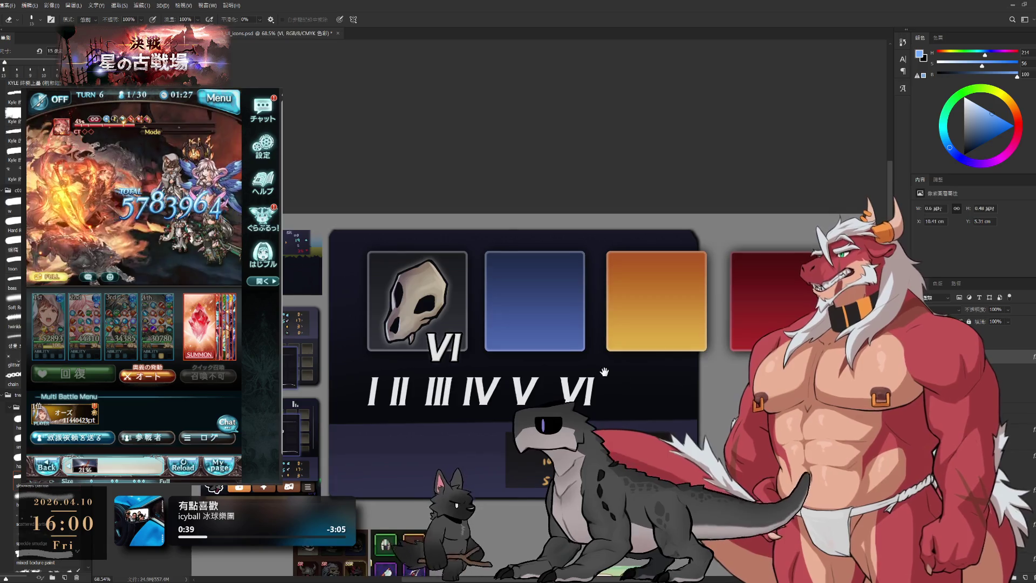
# Step: Pan the view to bring the skull card and left mockups into sight
pyautogui.moveTo(603, 372)
pyautogui.mouseDown()
pyautogui.moveTo(664, 398)
pyautogui.moveTo(520, 387)
pyautogui.mouseUp()
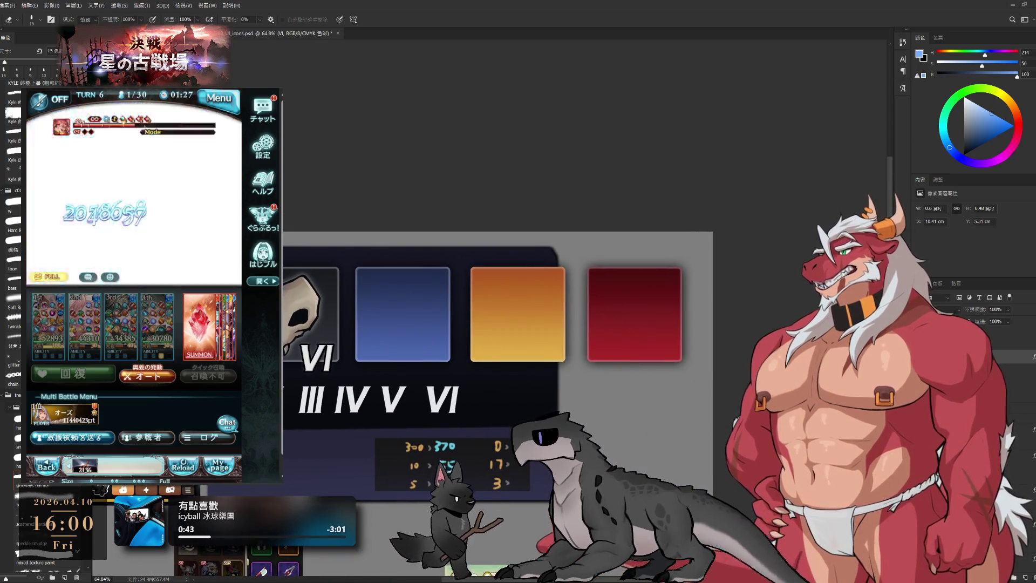
pyautogui.moveTo(445, 316); pyautogui.dragTo(663, 290)
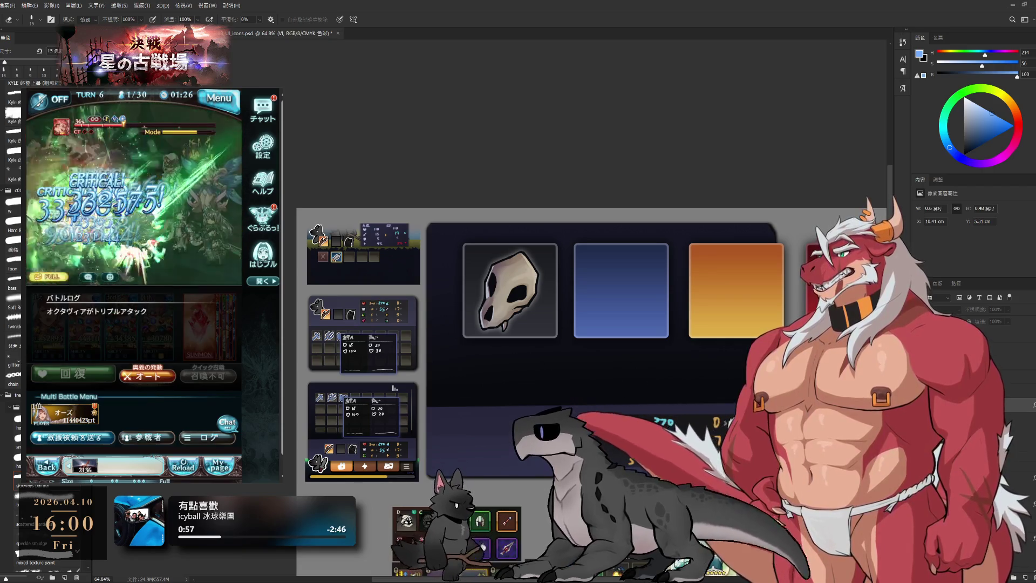
# Step: Select the 圖框 14 frame layer and toggle its visibility so the numeral row returns
pyautogui.click(654, 302)
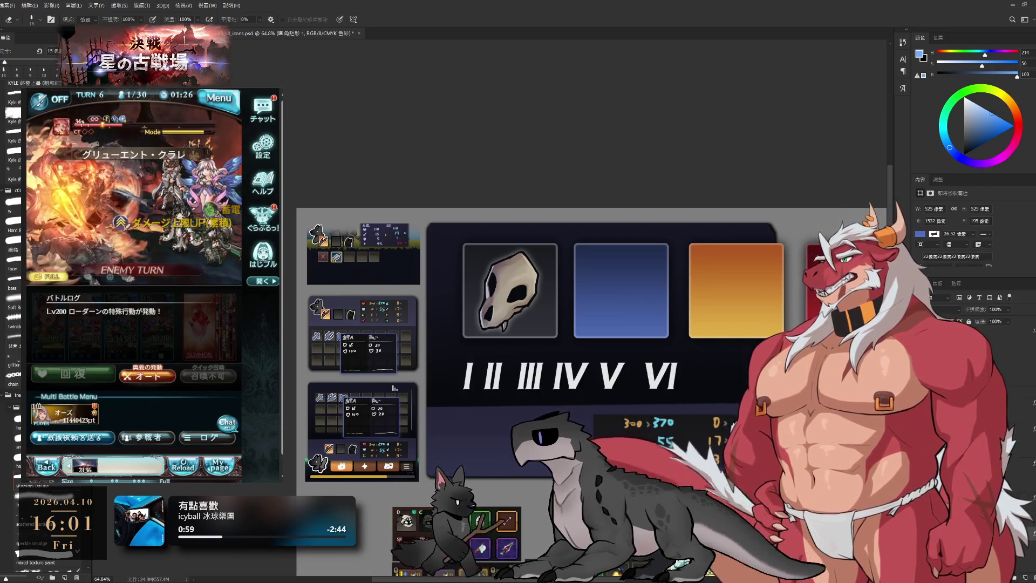
pyautogui.hotkey('alt', '[')
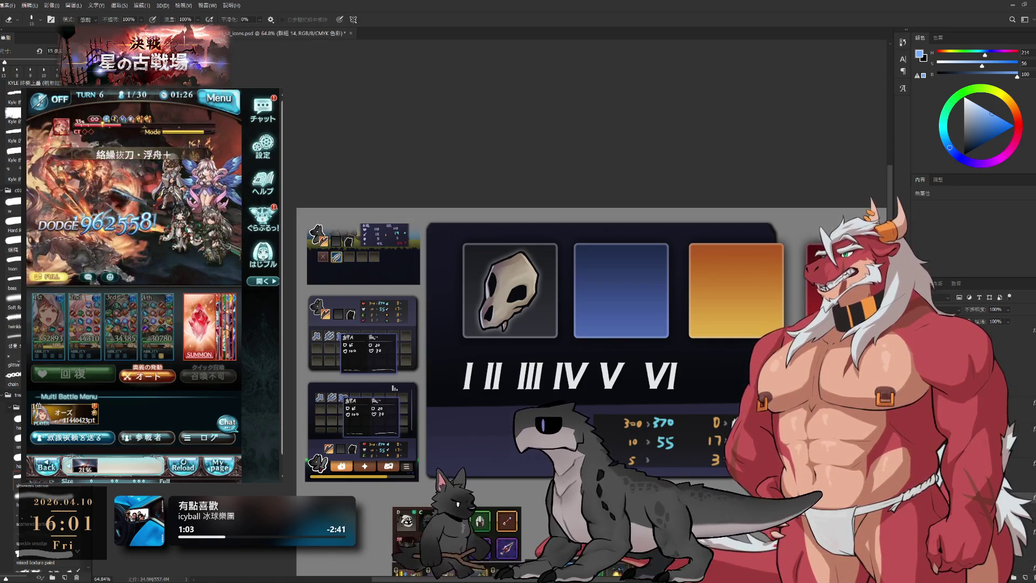
pyautogui.hotkey('ctrl', ',')
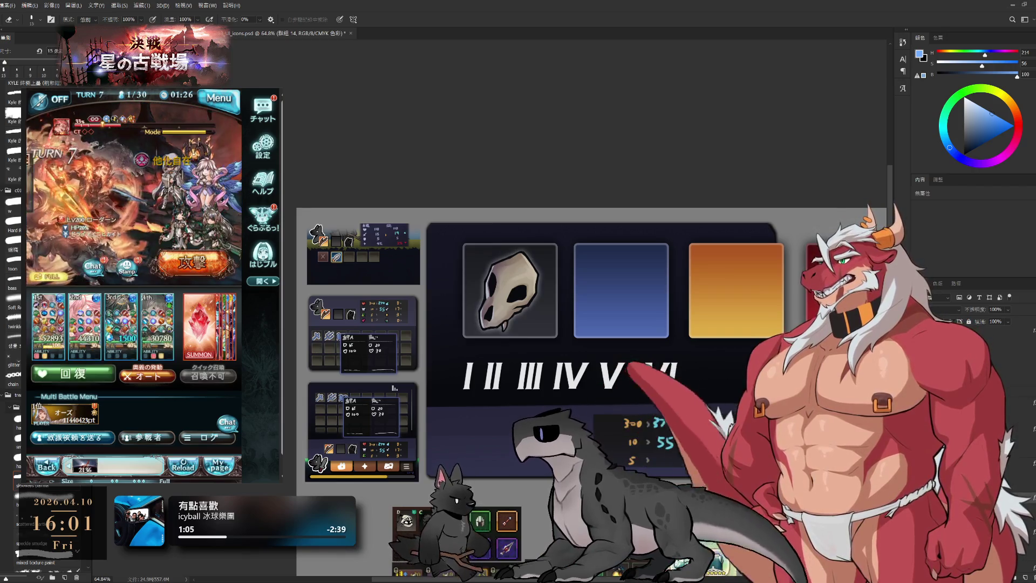
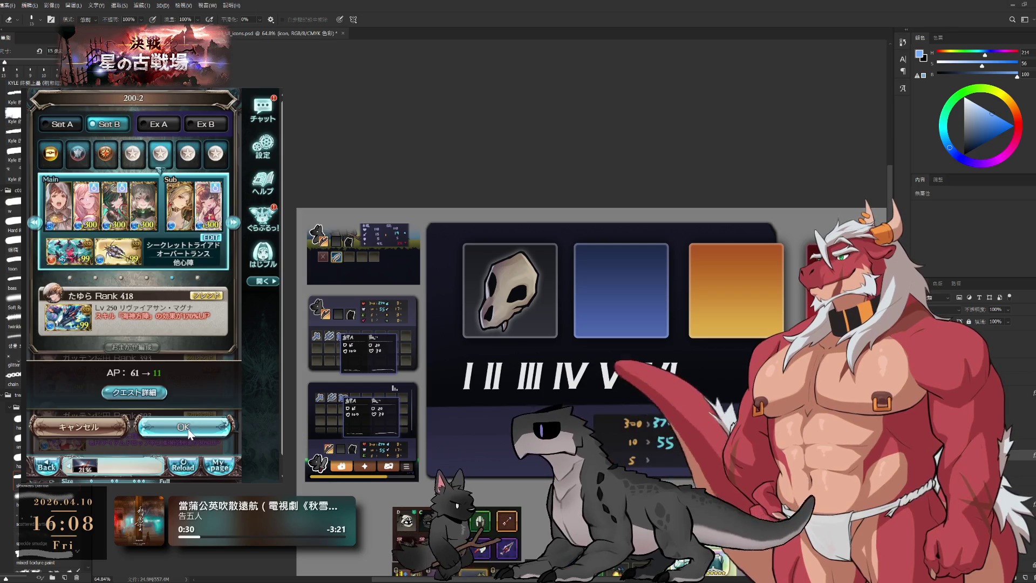
# Step: Confirm the party, set the battle to Auto, and start a Single Battle from the event page
pyautogui.click(185, 430)
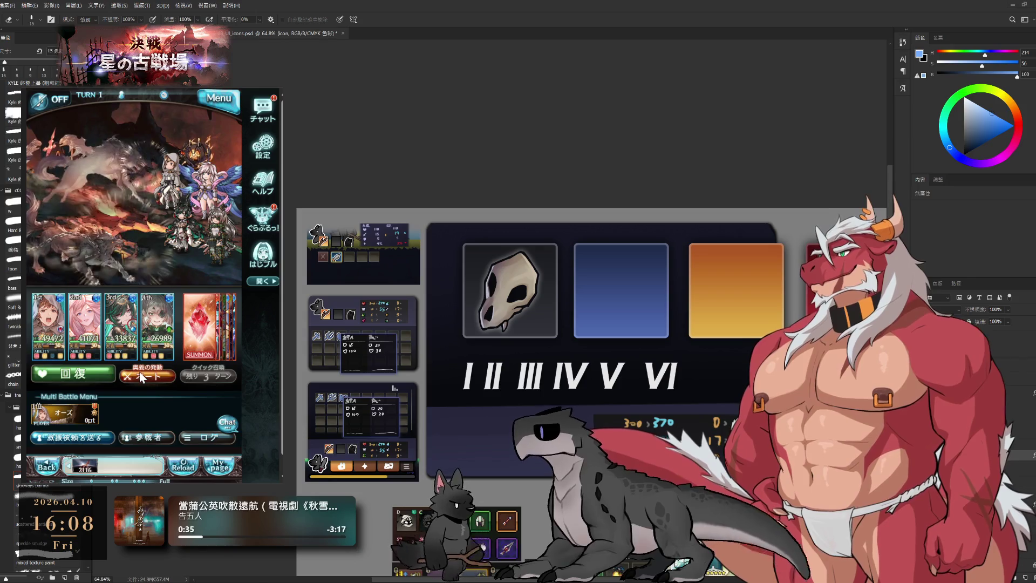
pyautogui.click(141, 377)
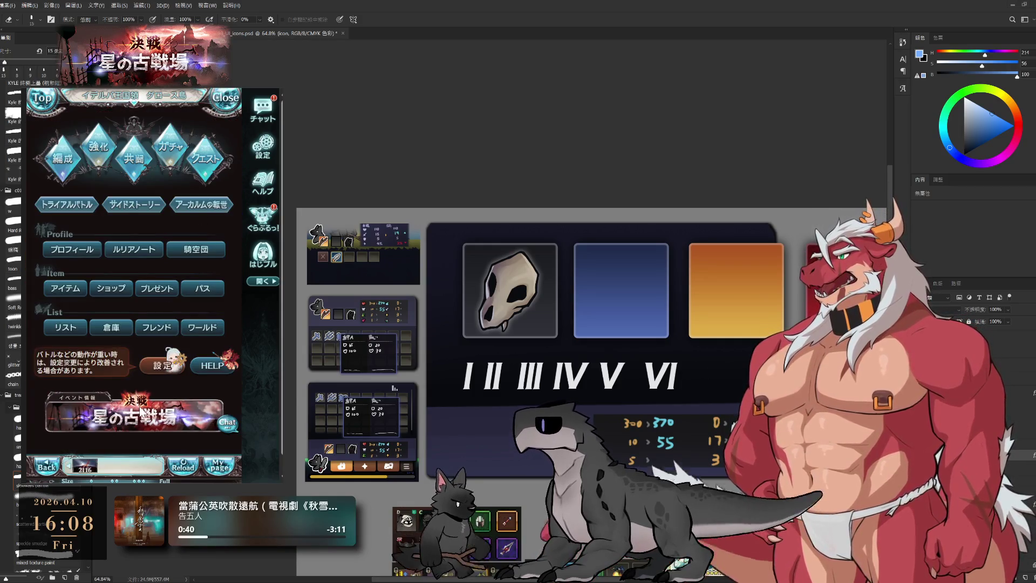
pyautogui.scroll(-5, 144, 333)
pyautogui.scroll(-3, 144, 333)
pyautogui.scroll(-2, 161, 340)
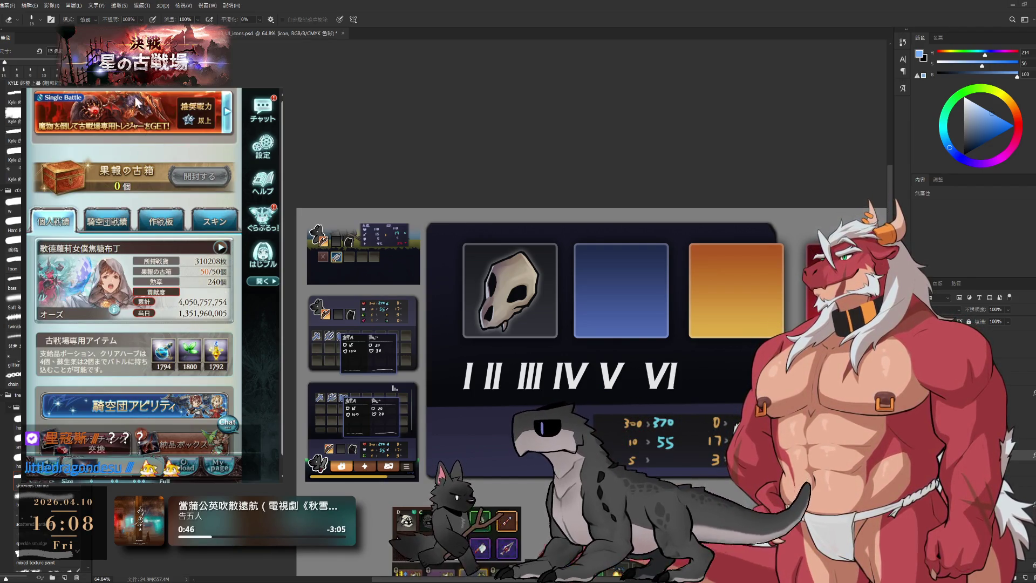
pyautogui.click(130, 113)
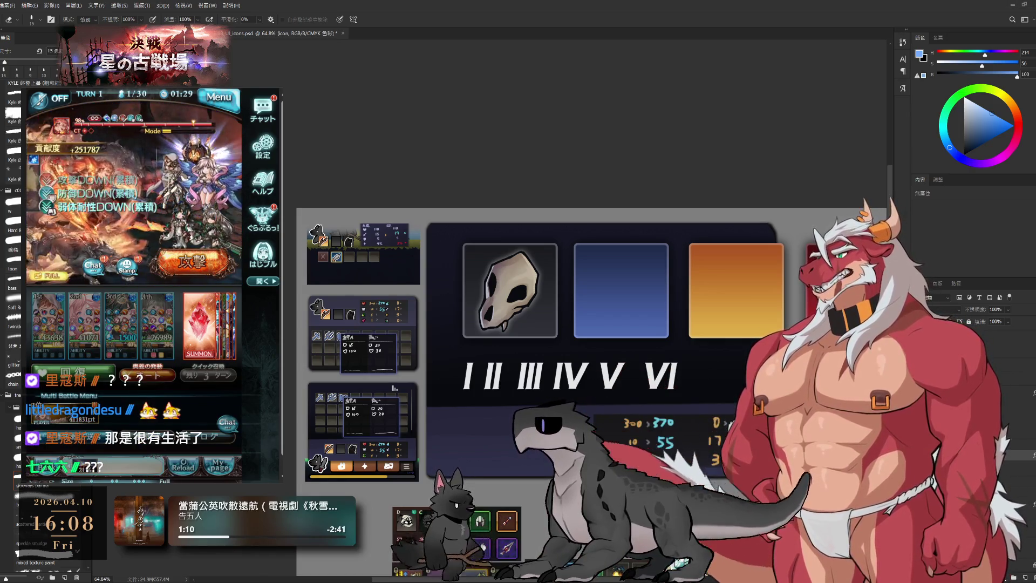
pyautogui.moveTo(704, 357); pyautogui.dragTo(686, 328)
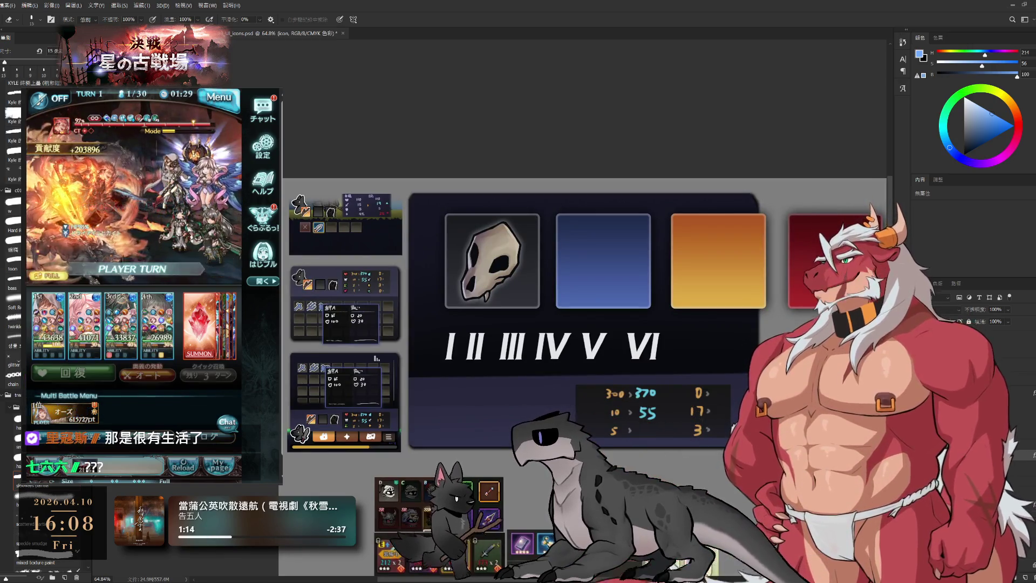
pyautogui.press('Delete')
pyautogui.hotkey('ctrl', 'z')
pyautogui.hotkey('ctrl', 'shift', 'z')
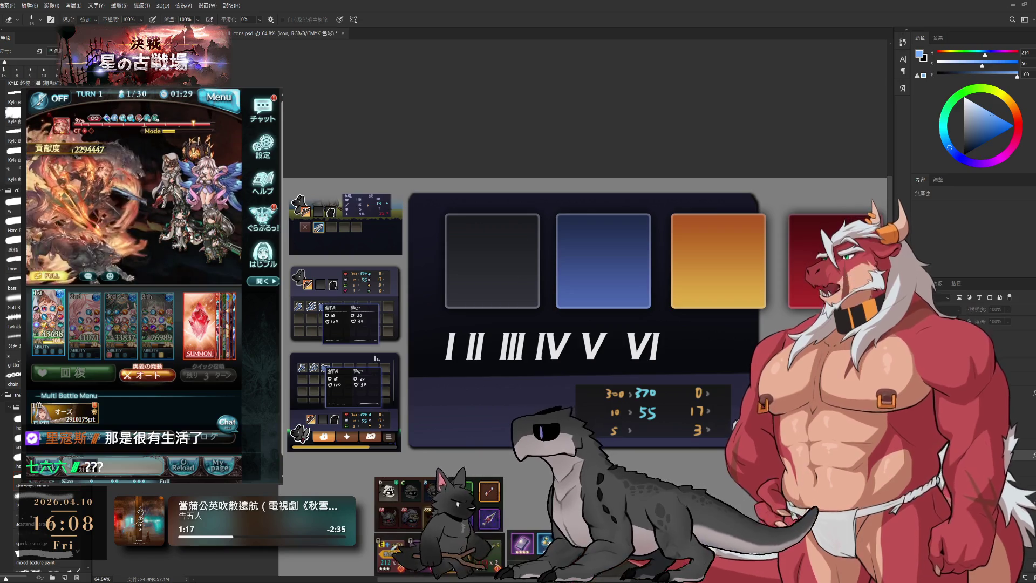
pyautogui.hotkey('ctrl', 'z')
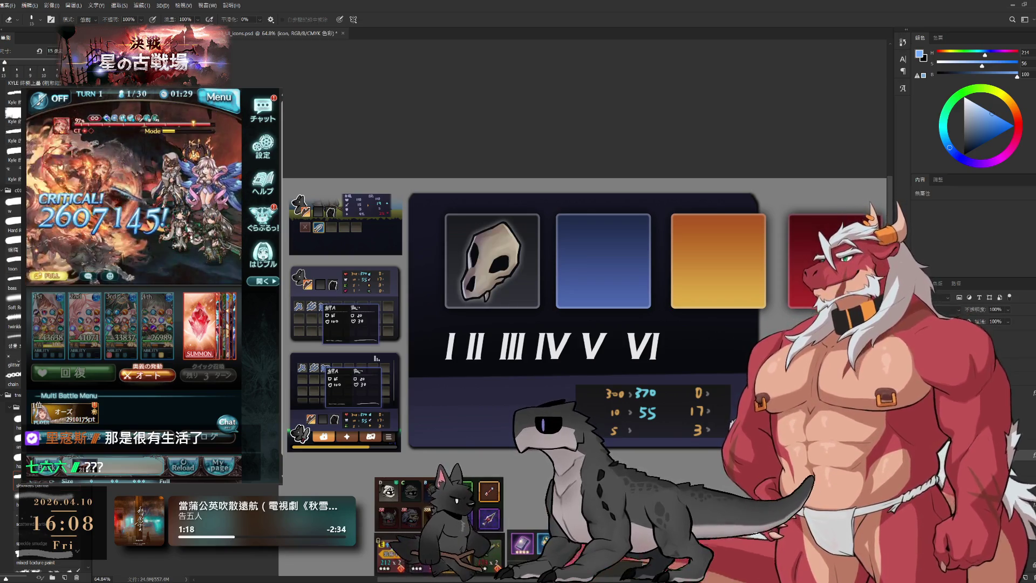
pyautogui.press('Delete')
pyautogui.hotkey('ctrl', 'z')
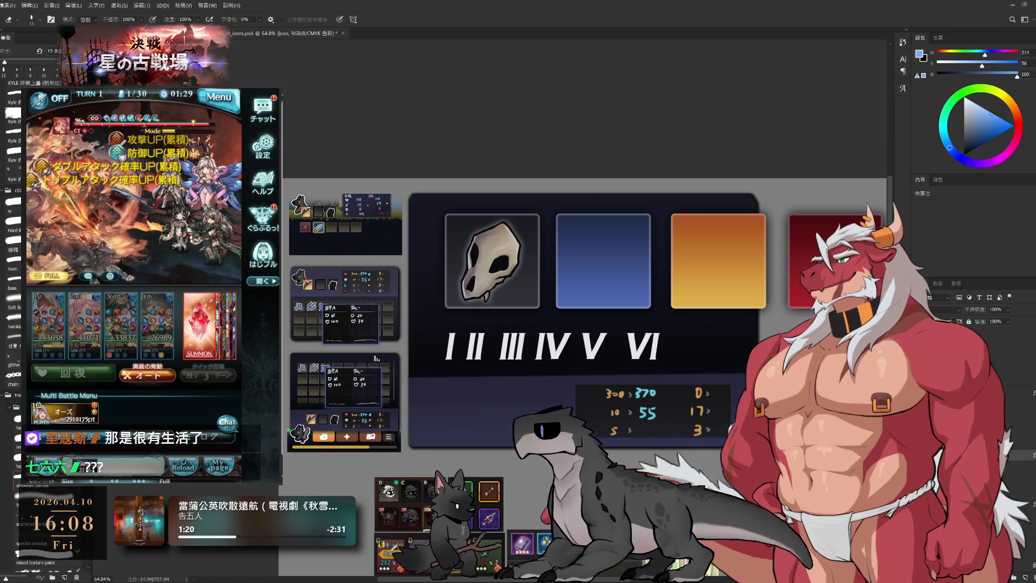
pyautogui.hotkey('ctrl', 'z')
pyautogui.hotkey('ctrl', 'shift', 'z')
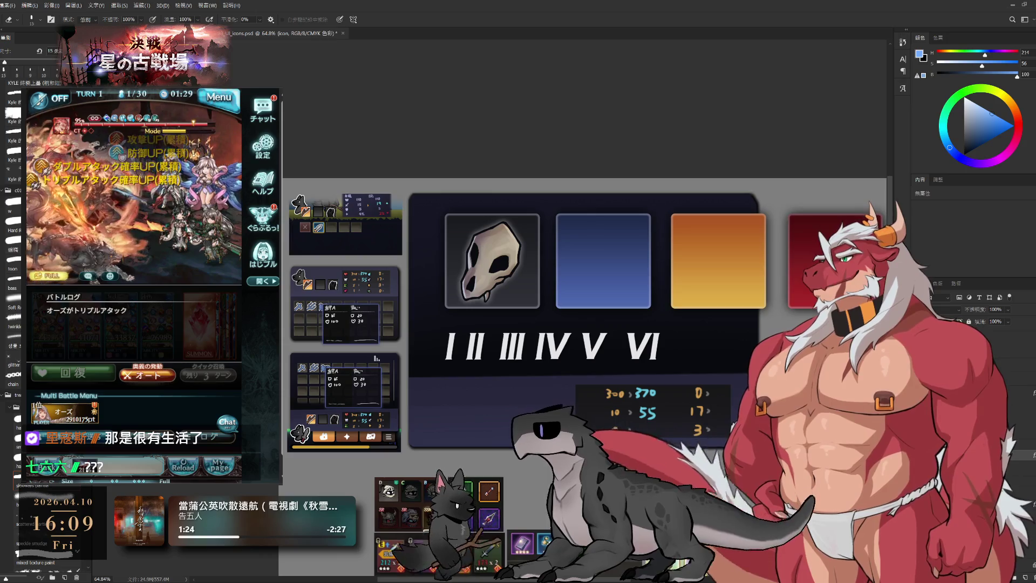
pyautogui.hotkey('ctrl', 'shift', 'alt', 'n')
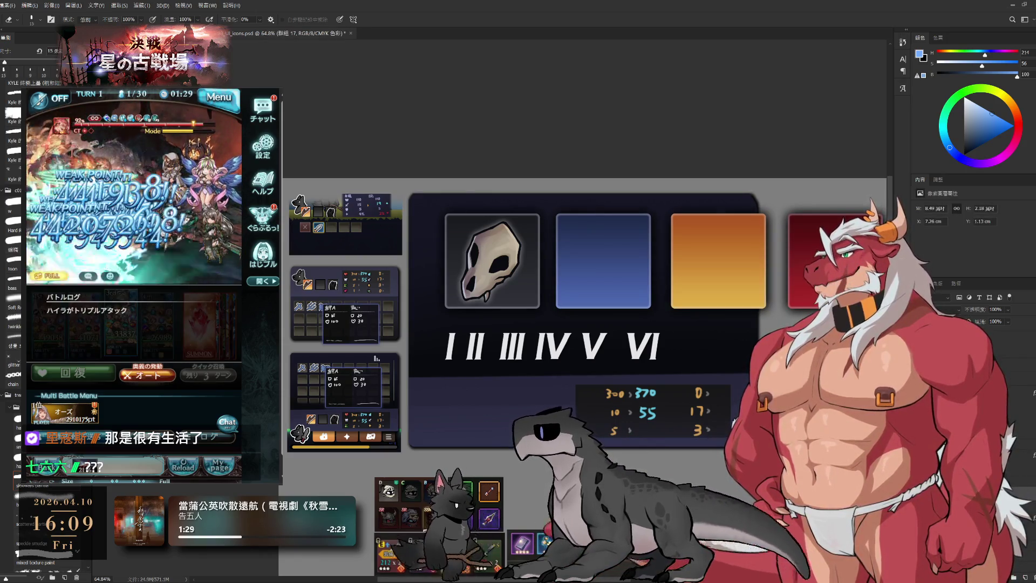
pyautogui.hotkey('ctrl', 'z')
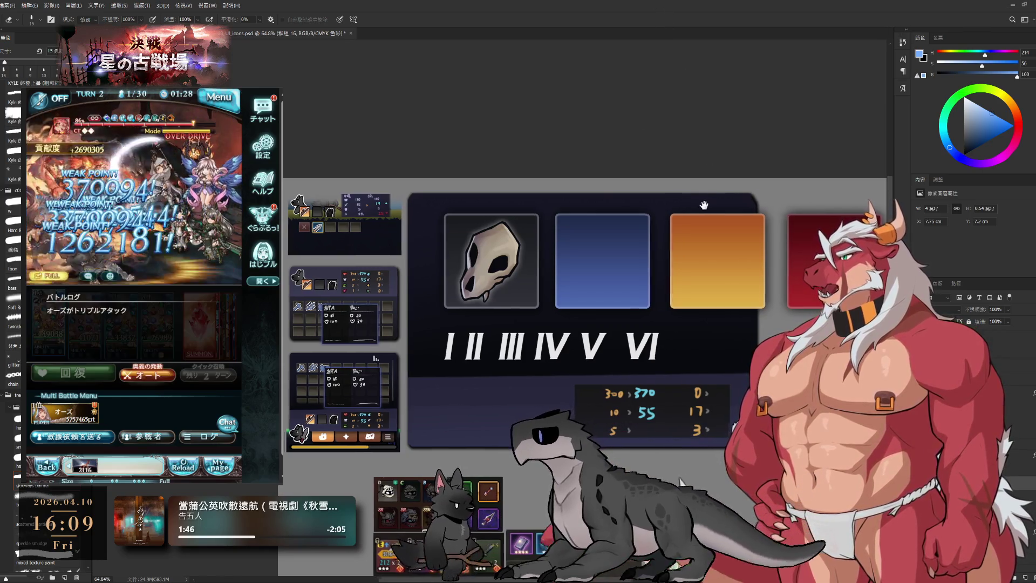
pyautogui.scroll(1, 703, 205)
pyautogui.scroll(2, 688, 243)
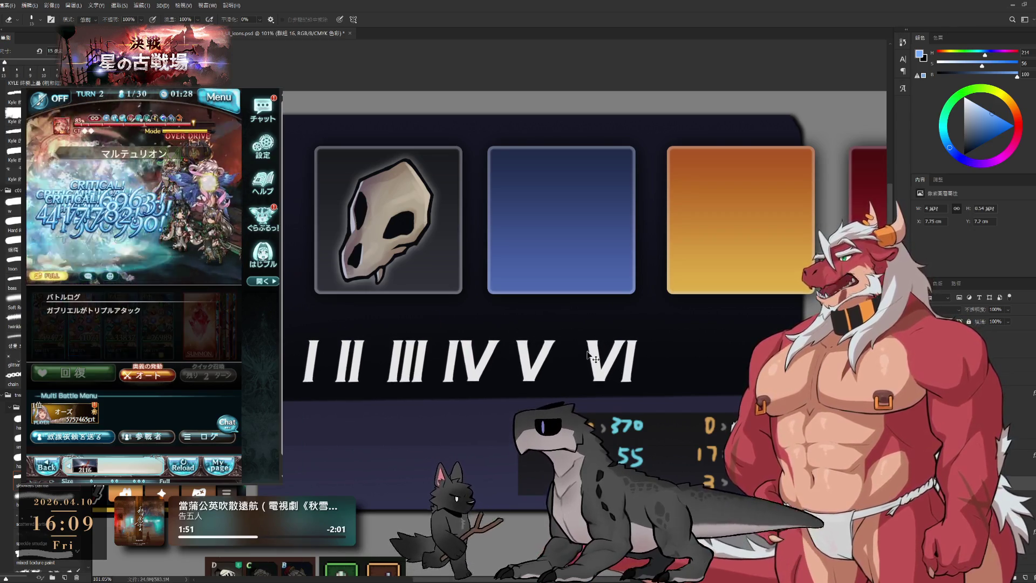
# Step: Lasso-select numerals VI and V and cut each onto its own separate piece
pyautogui.press('l')
pyautogui.moveTo(599, 299); pyautogui.dragTo(557, 388)
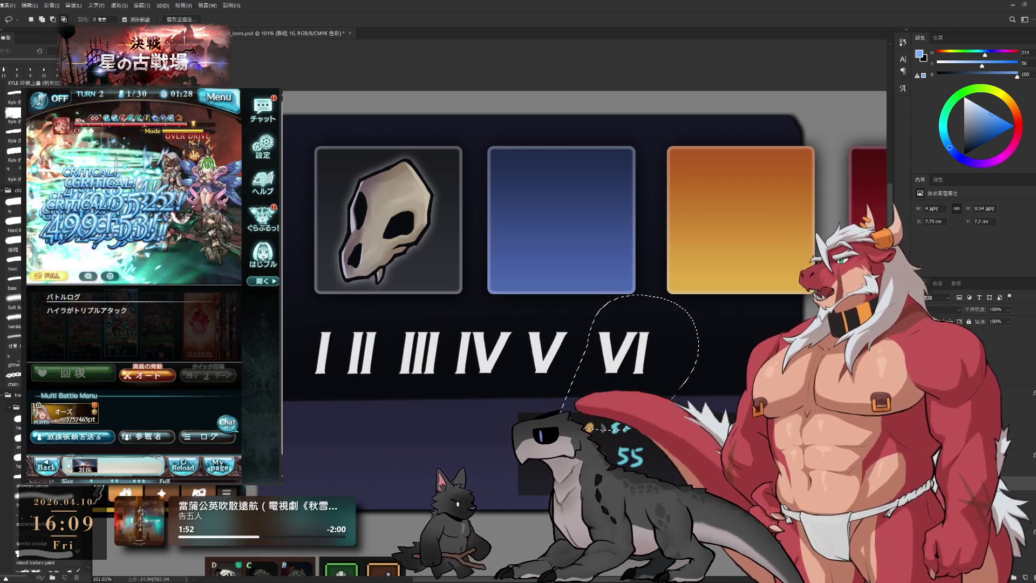
pyautogui.press('Delete')
pyautogui.hotkey('ctrl', 'z')
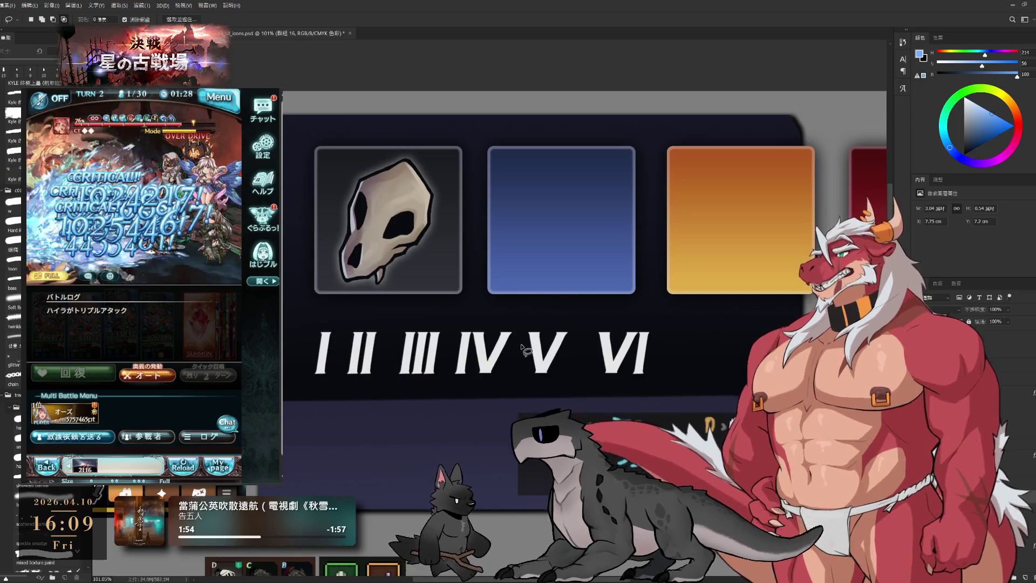
pyautogui.press('Delete')
pyautogui.moveTo(542, 403)
pyautogui.mouseDown()
pyautogui.moveTo(526, 377)
pyautogui.moveTo(561, 370)
pyautogui.mouseUp()
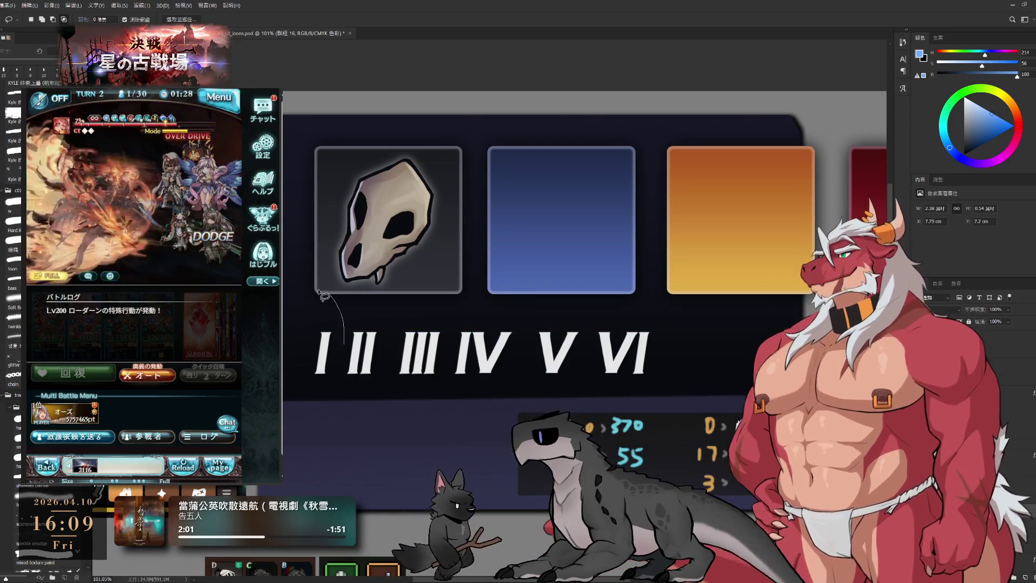
# Step: Cut numerals I and II out onto their own layers and nudge them into more even spacing
pyautogui.moveTo(324, 295); pyautogui.dragTo(332, 404)
pyautogui.hotkey('ctrl', 'x')
pyautogui.hotkey('ctrl', 'v')
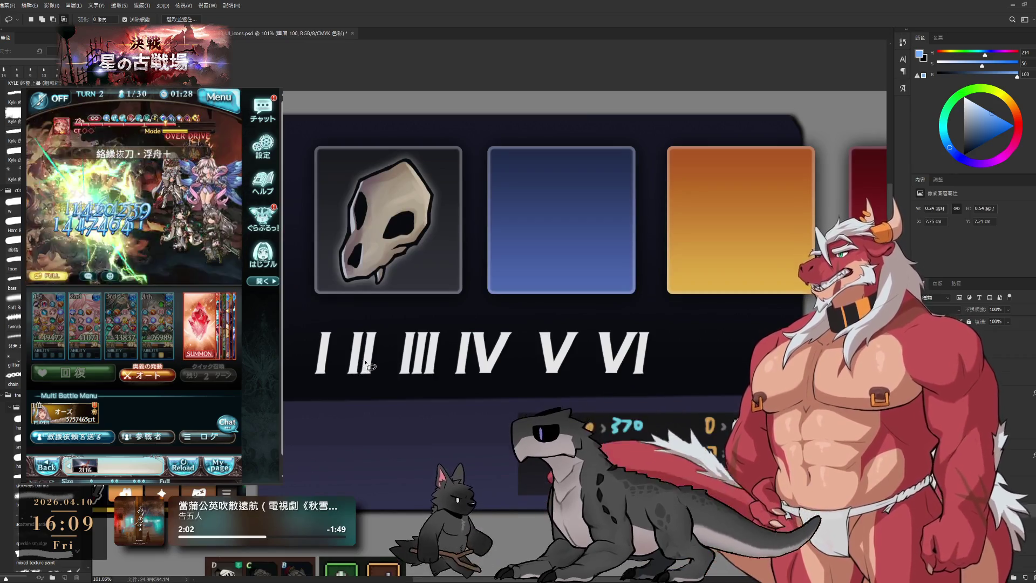
pyautogui.moveTo(370, 301); pyautogui.dragTo(366, 314)
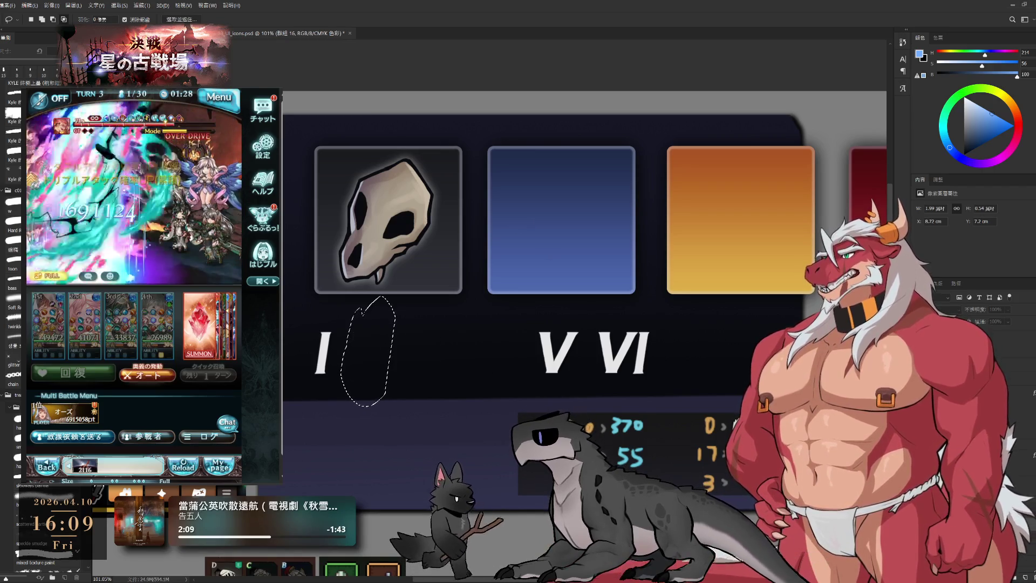
pyautogui.hotkey('ctrl', 'x')
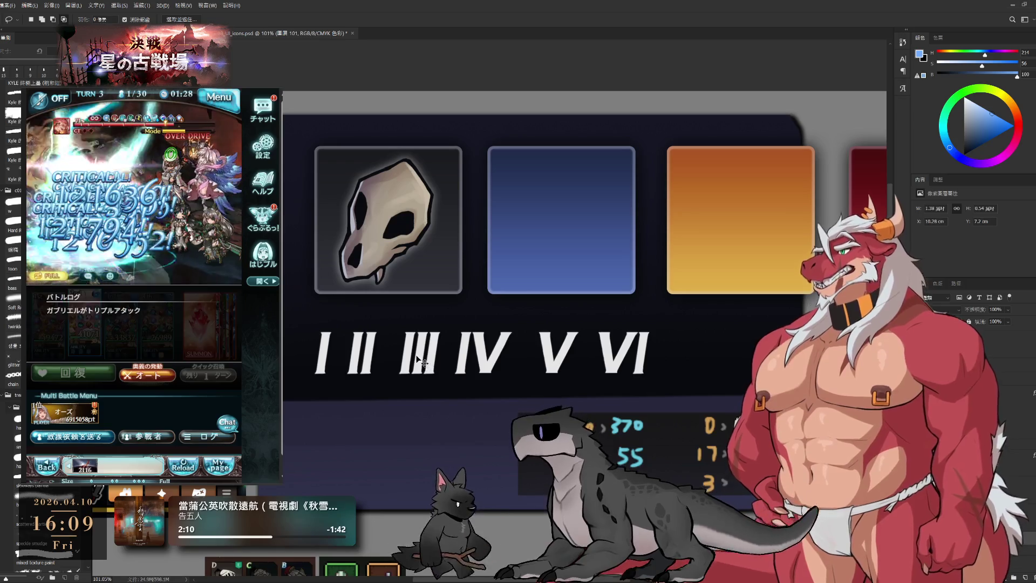
# Step: Cut numeral III onto its own layer and return to working within group 16
pyautogui.moveTo(396, 309)
pyautogui.mouseDown()
pyautogui.moveTo(450, 376)
pyautogui.moveTo(454, 299)
pyautogui.mouseUp()
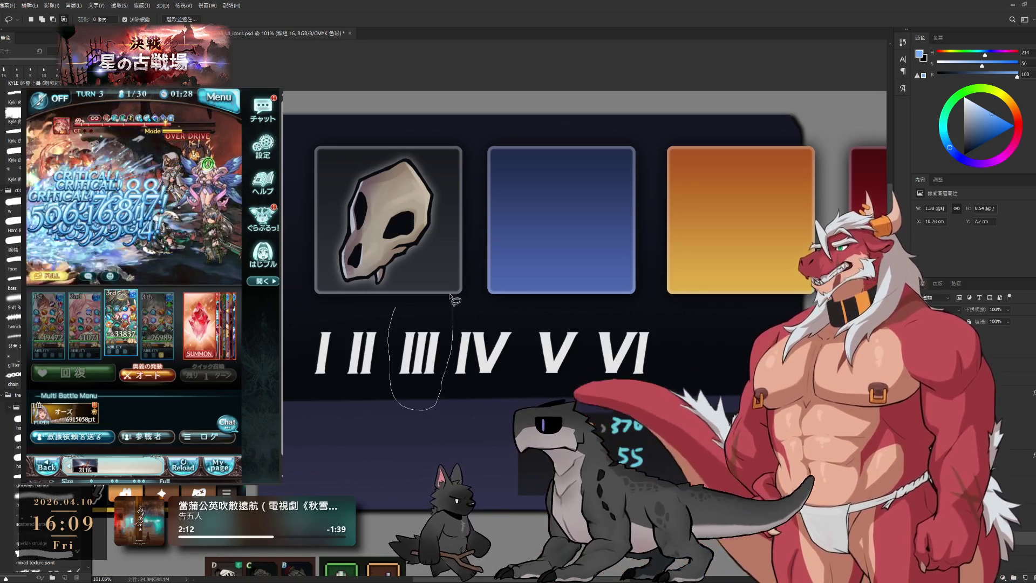
pyautogui.hotkey('ctrl', 'x')
pyautogui.hotkey('ctrl', 'v')
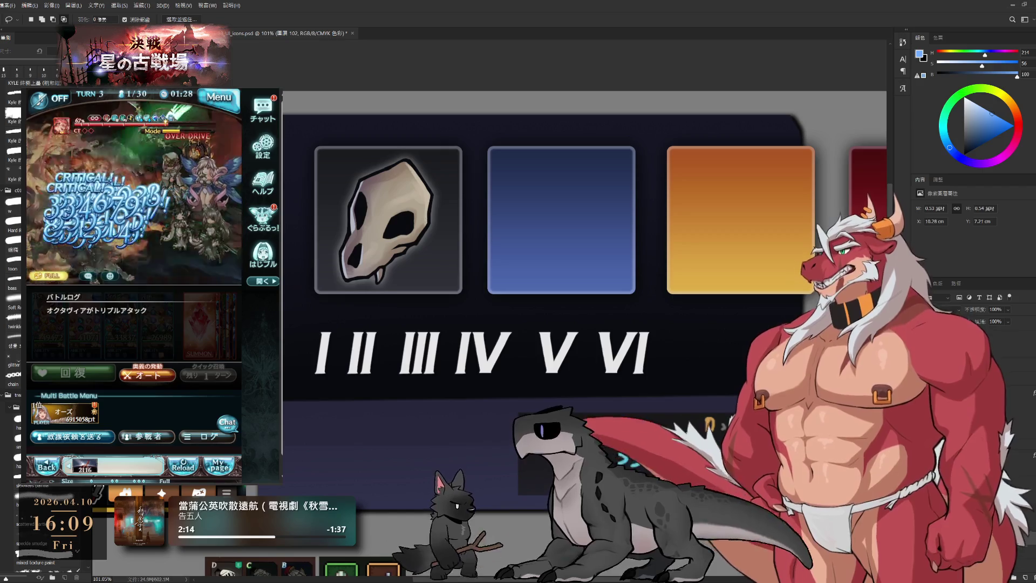
pyautogui.hotkey('ctrl', 'g')
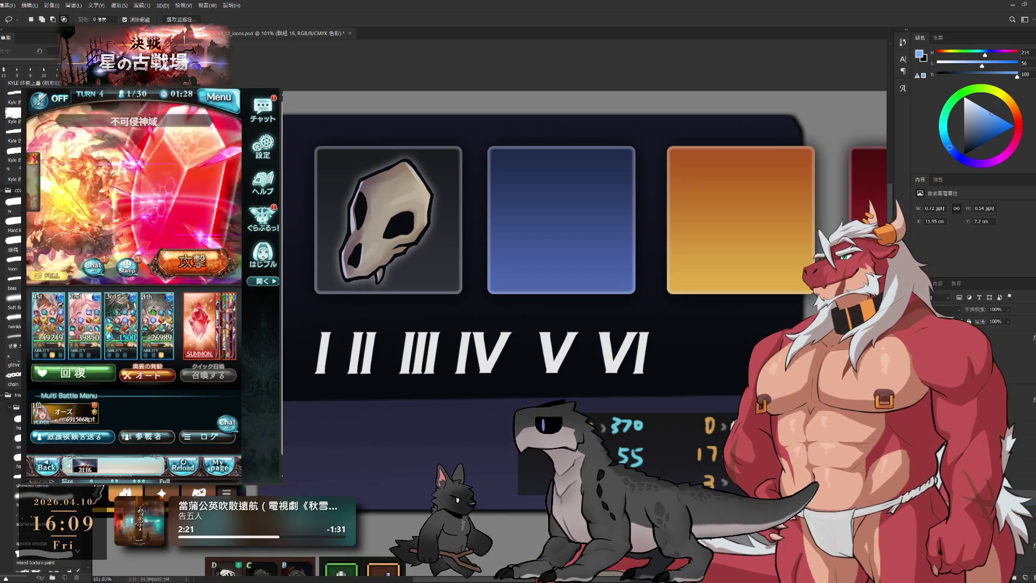
pyautogui.scroll(-5, 542, 308)
pyautogui.scroll(3, 542, 309)
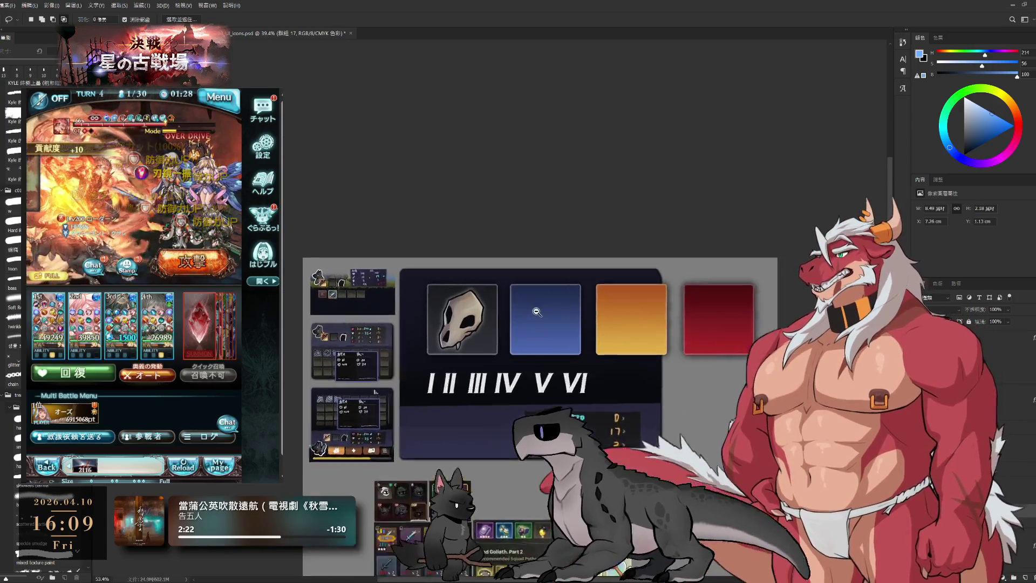
# Step: Marquee-select the blue, orange and red swatches and cut them onto a new layer in place
pyautogui.moveTo(542, 309); pyautogui.dragTo(506, 304)
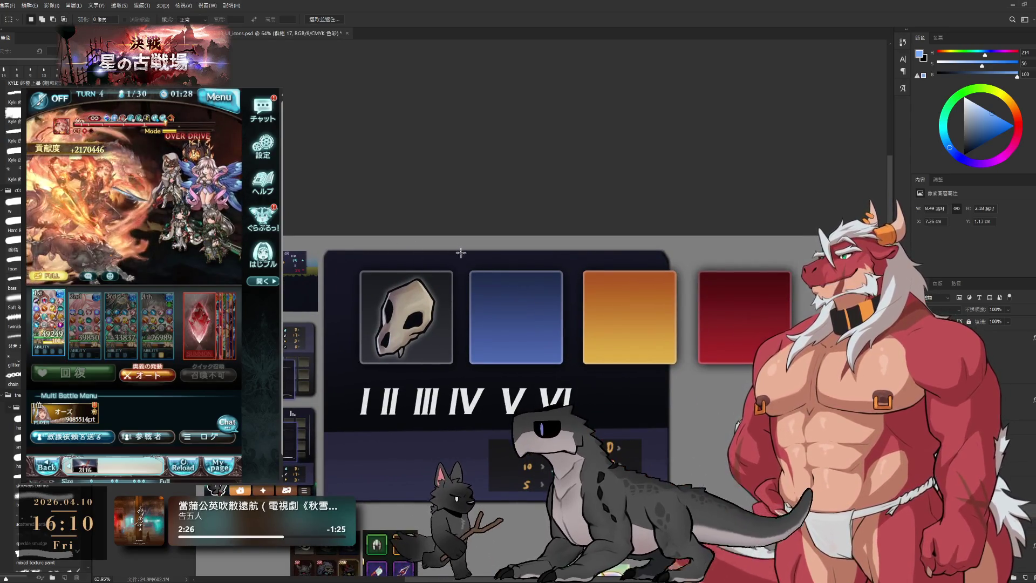
pyautogui.moveTo(460, 253); pyautogui.dragTo(826, 391)
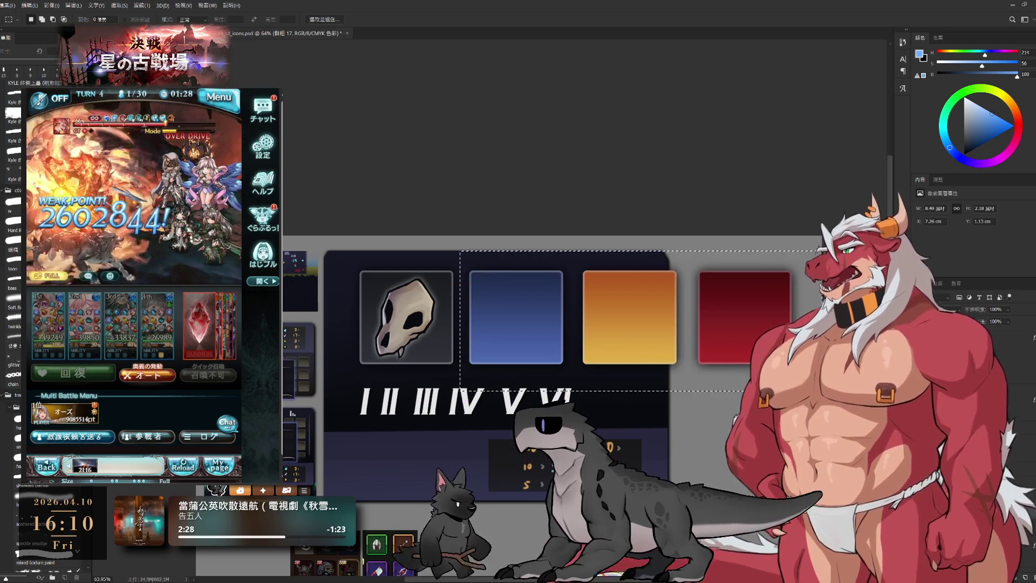
pyautogui.hotkey('ctrl', 'x')
pyautogui.hotkey('ctrl', 'z')
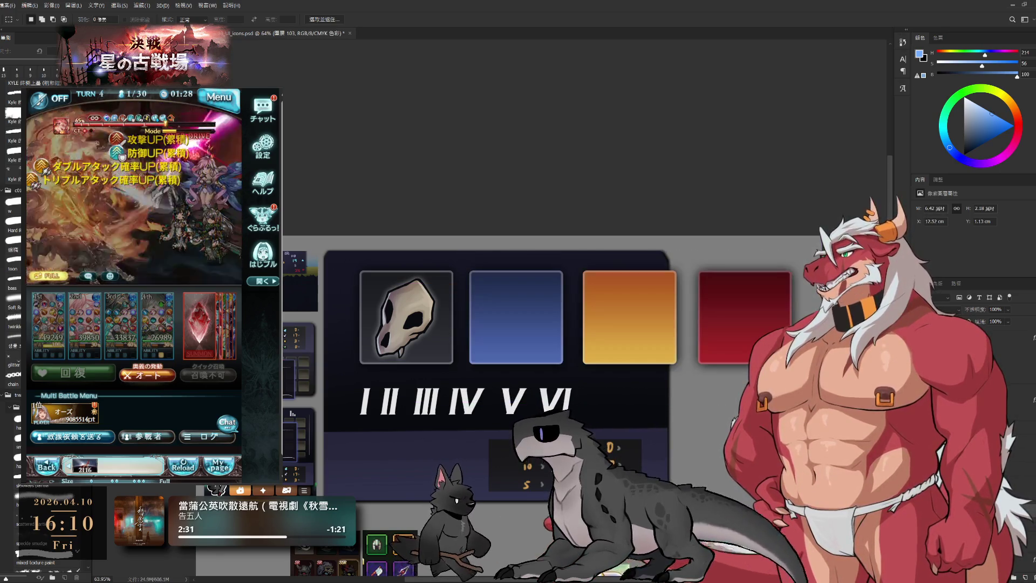
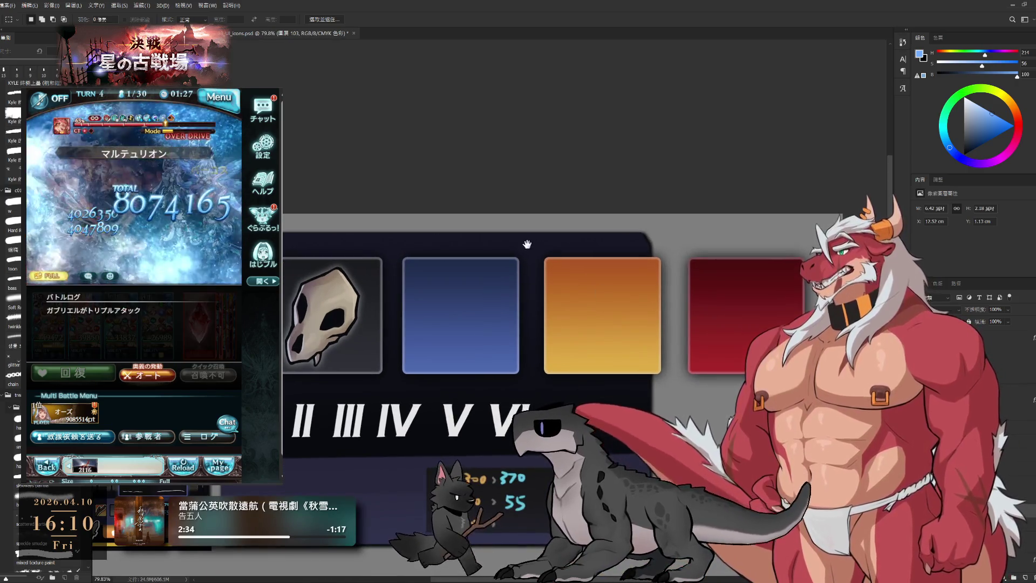
# Step: Cut the red tile out and paste it back onto its own layer
pyautogui.moveTo(529, 235); pyautogui.dragTo(801, 380)
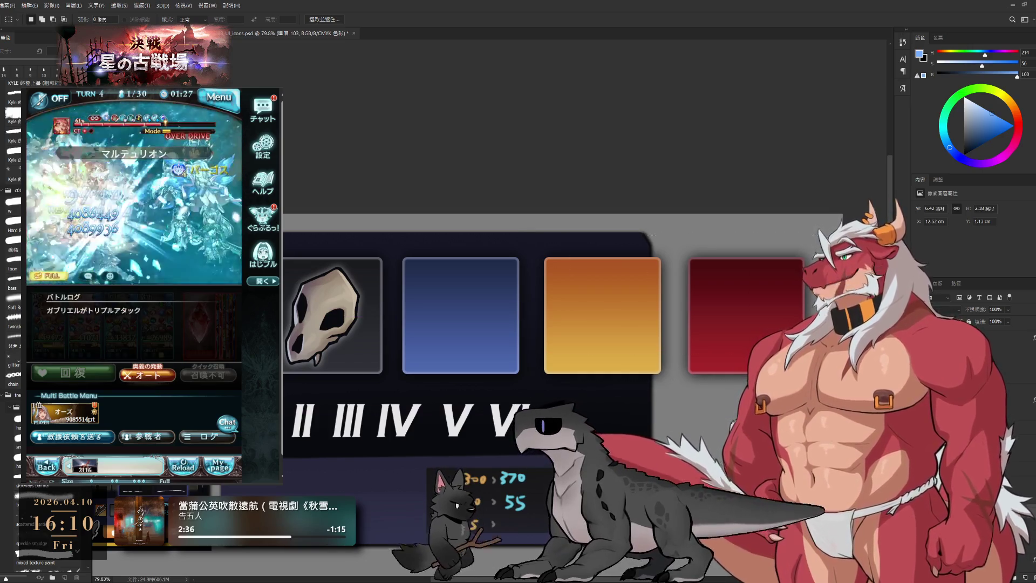
pyautogui.hotkey('ctrl', 'x')
pyautogui.hotkey('ctrl', 'z')
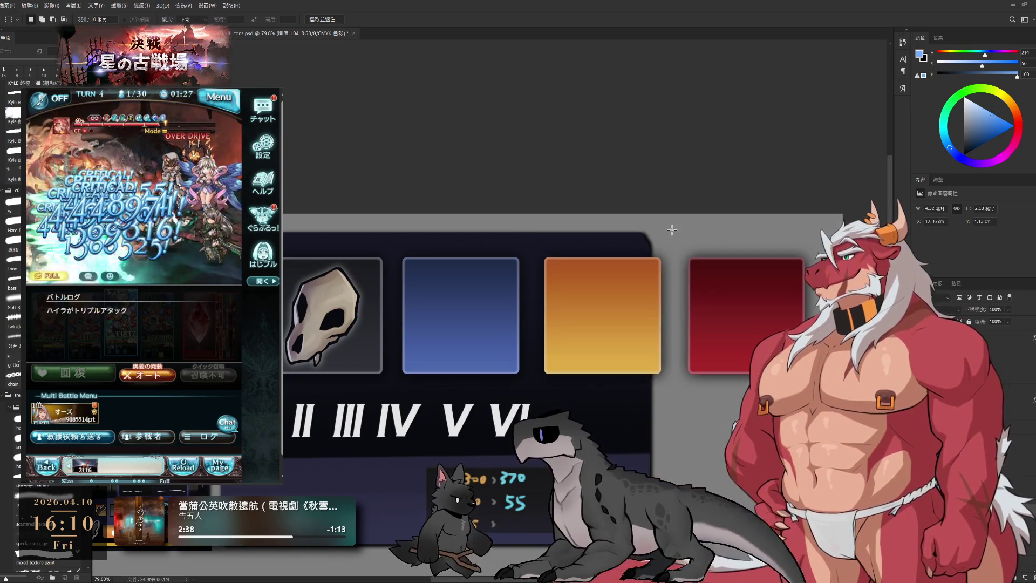
pyautogui.moveTo(672, 226); pyautogui.dragTo(806, 411)
pyautogui.hotkey('ctrl', 'x')
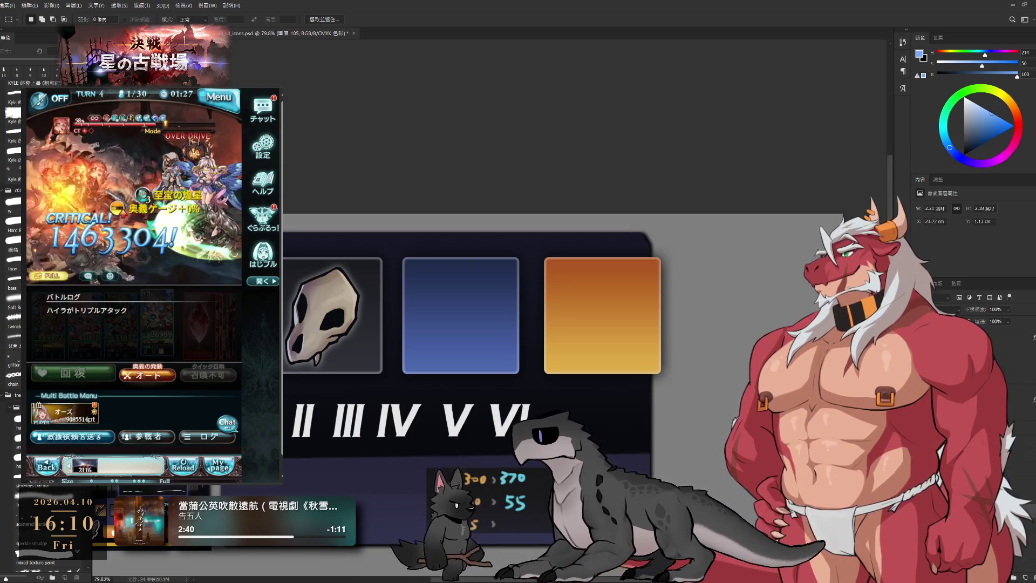
pyautogui.hotkey('ctrl', 'v')
pyautogui.scroll(-2, 721, 417)
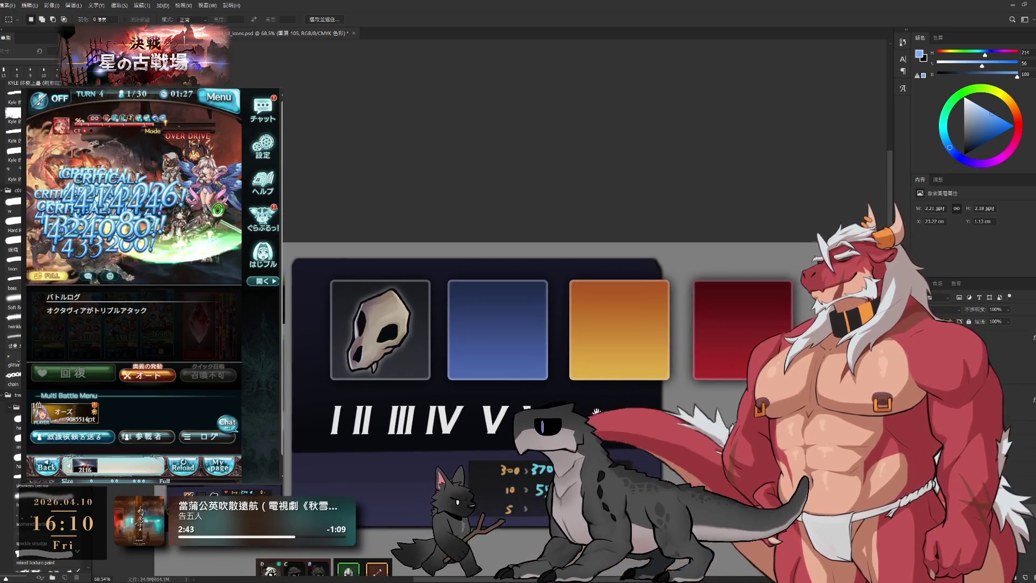
# Step: Free-transform the tile row and I–VI numerals down to about a third of their size
pyautogui.moveTo(587, 406); pyautogui.dragTo(740, 358)
pyautogui.keyDown('ctrl'); pyautogui.click(741, 358); pyautogui.keyUp('ctrl')
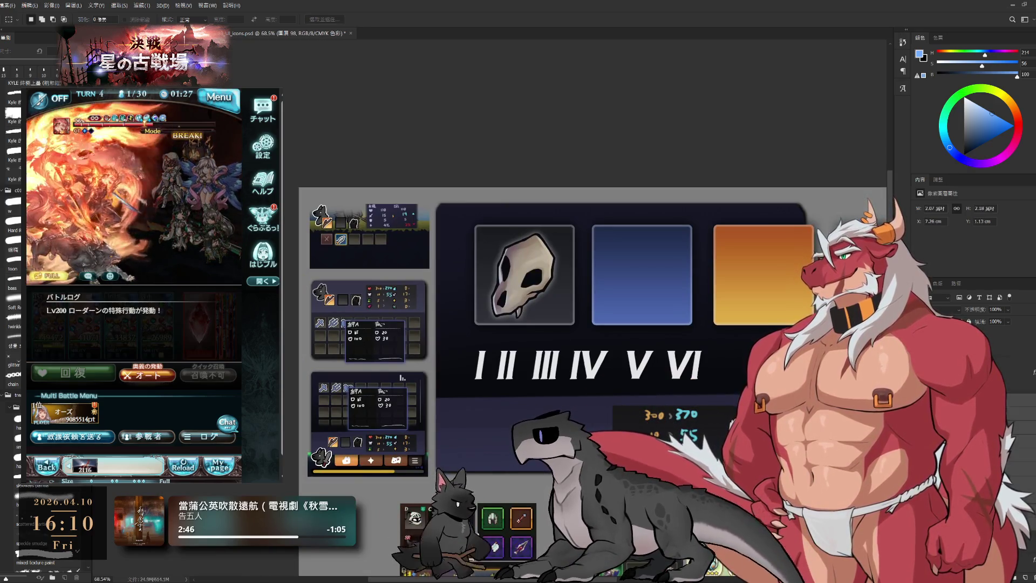
pyautogui.hotkey('ctrl', 't')
pyautogui.moveTo(802, 361); pyautogui.dragTo(741, 380)
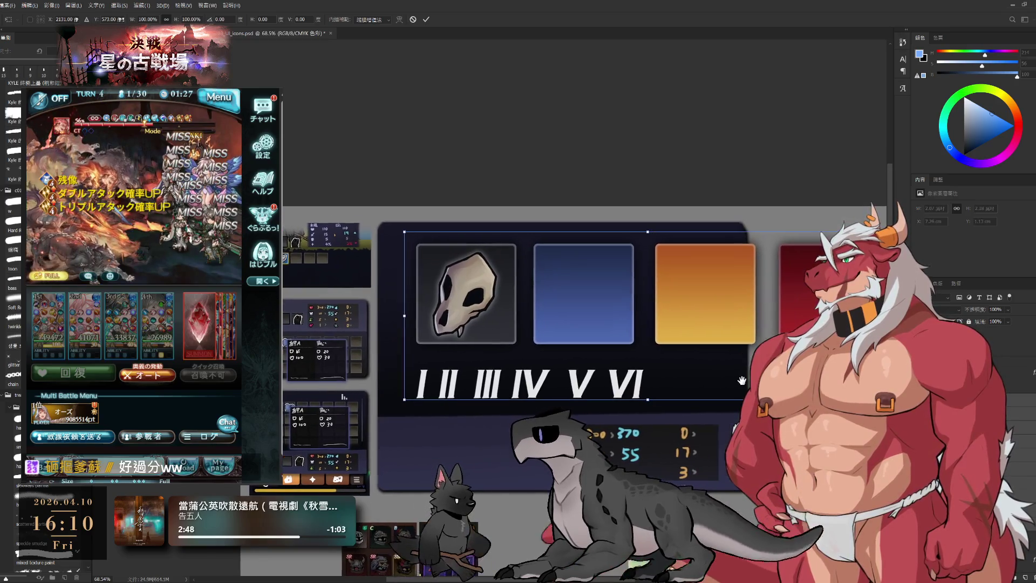
pyautogui.moveTo(809, 372); pyautogui.dragTo(714, 378)
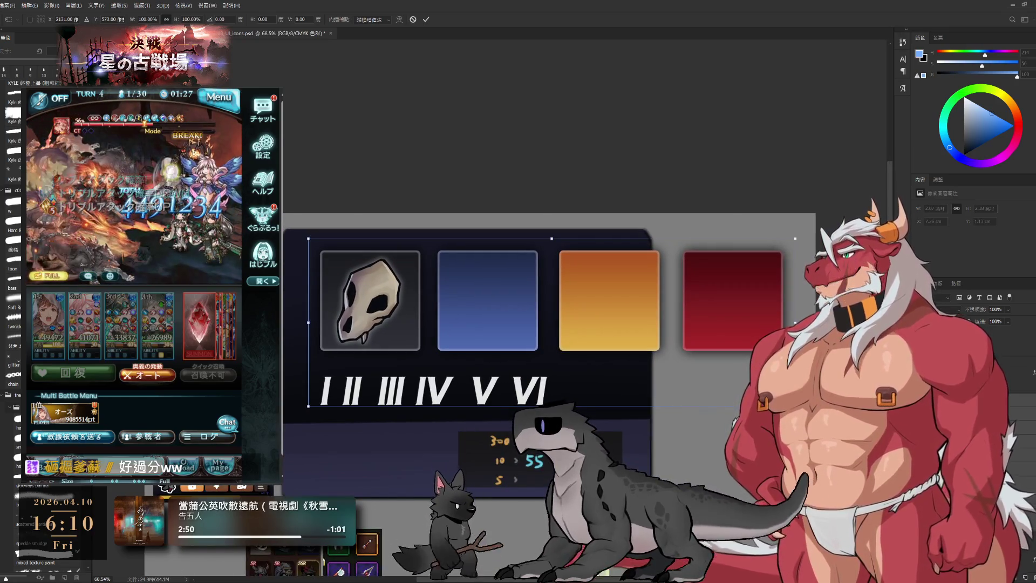
pyautogui.moveTo(796, 405); pyautogui.dragTo(474, 311)
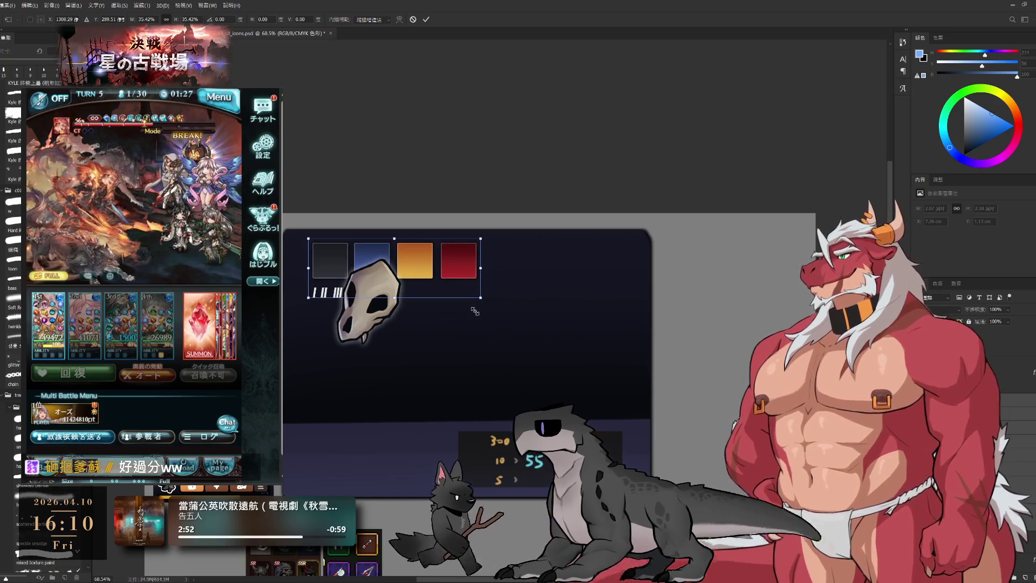
# Step: Position the shrunken tiles at the card's top-left and commit the transform
pyautogui.moveTo(427, 339); pyautogui.dragTo(636, 328)
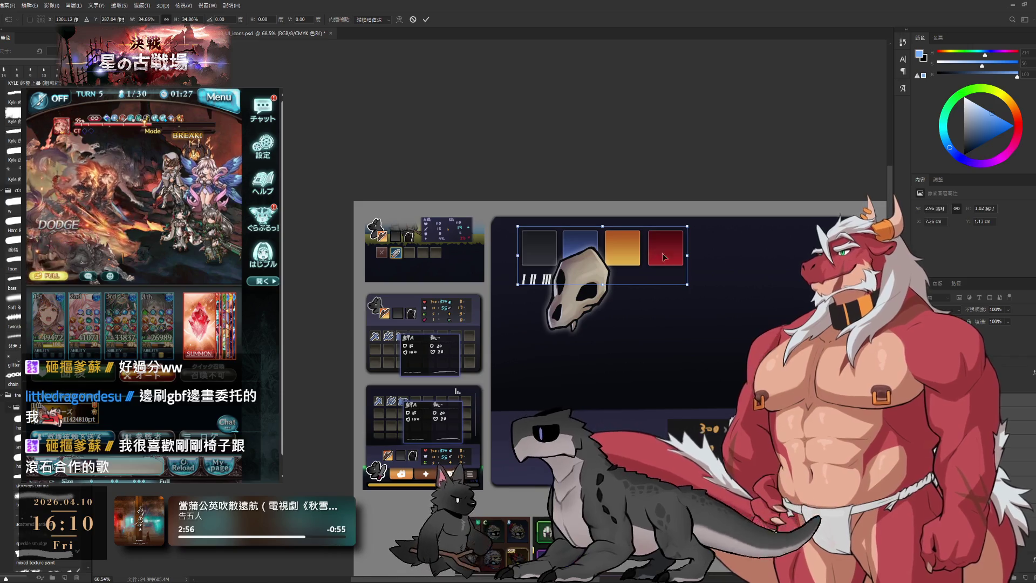
pyautogui.moveTo(664, 257); pyautogui.dragTo(649, 263)
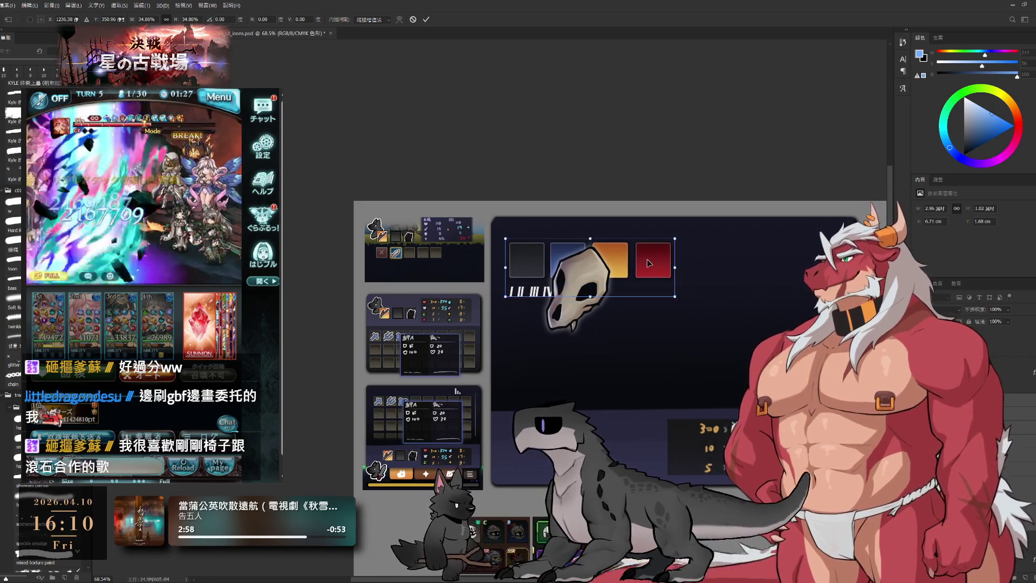
pyautogui.moveTo(647, 266); pyautogui.dragTo(649, 262)
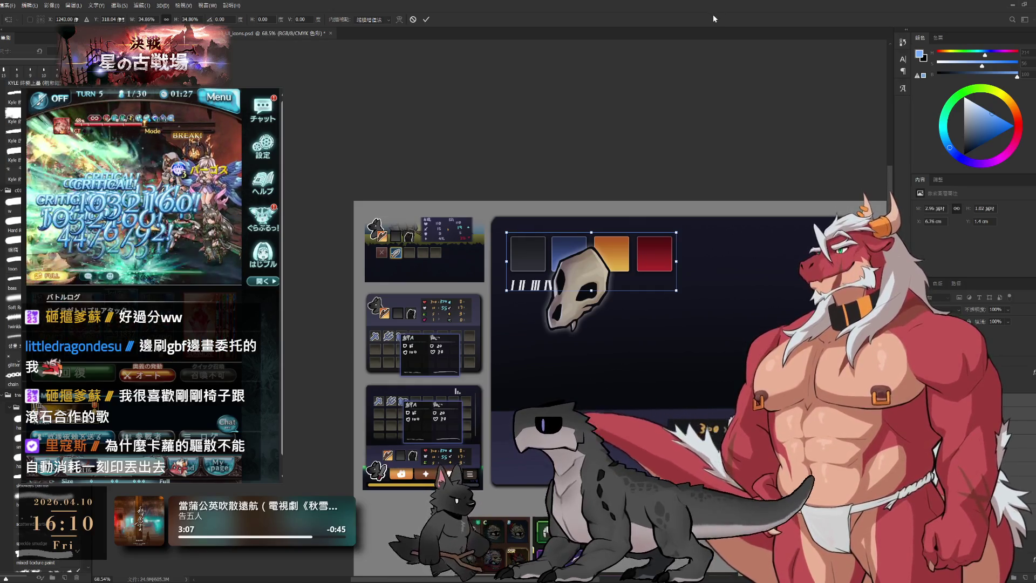
pyautogui.press('Return')
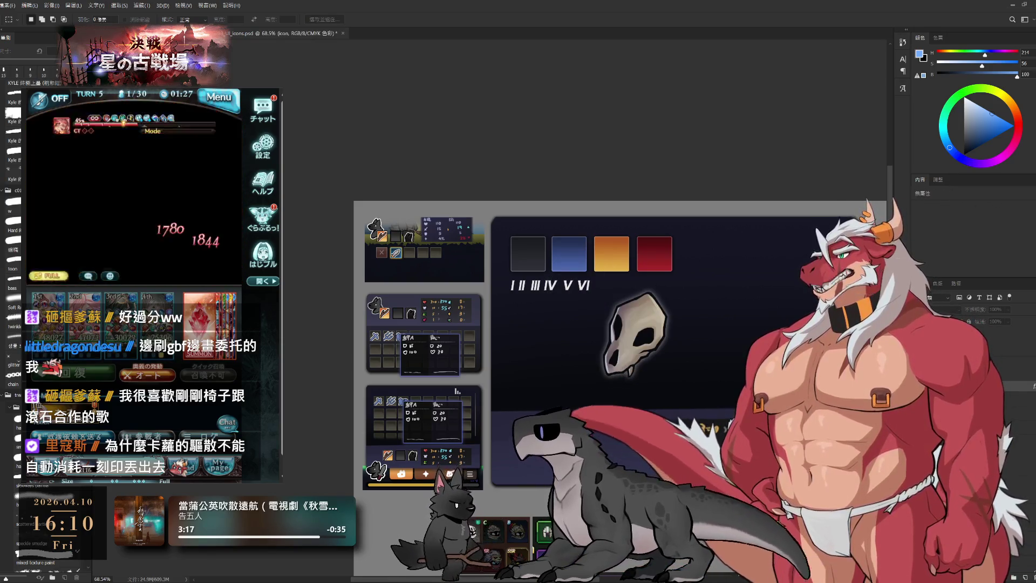
# Step: Scale the skull to about 34% and centre it inside the first grey tile
pyautogui.hotkey('ctrl', 't')
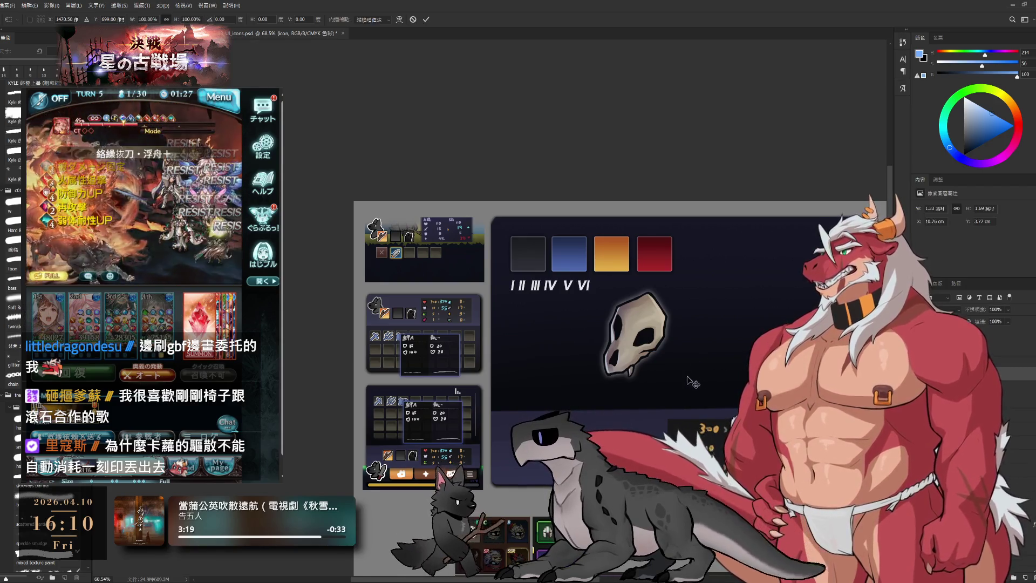
pyautogui.moveTo(667, 376)
pyautogui.mouseDown()
pyautogui.moveTo(624, 353)
pyautogui.moveTo(462, 187)
pyautogui.mouseUp()
pyautogui.scroll(3, 644, 356)
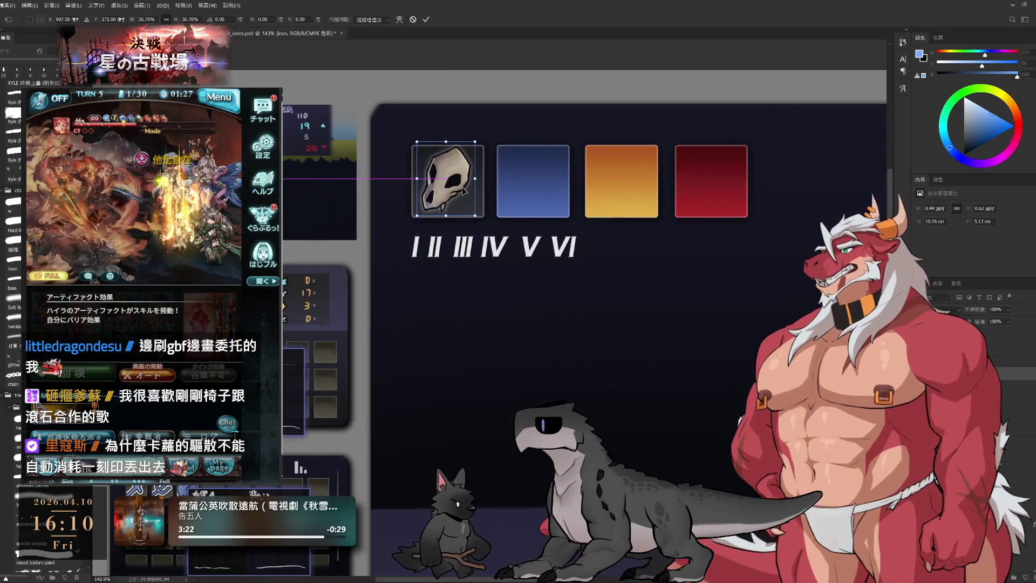
pyautogui.scroll(2, 463, 186)
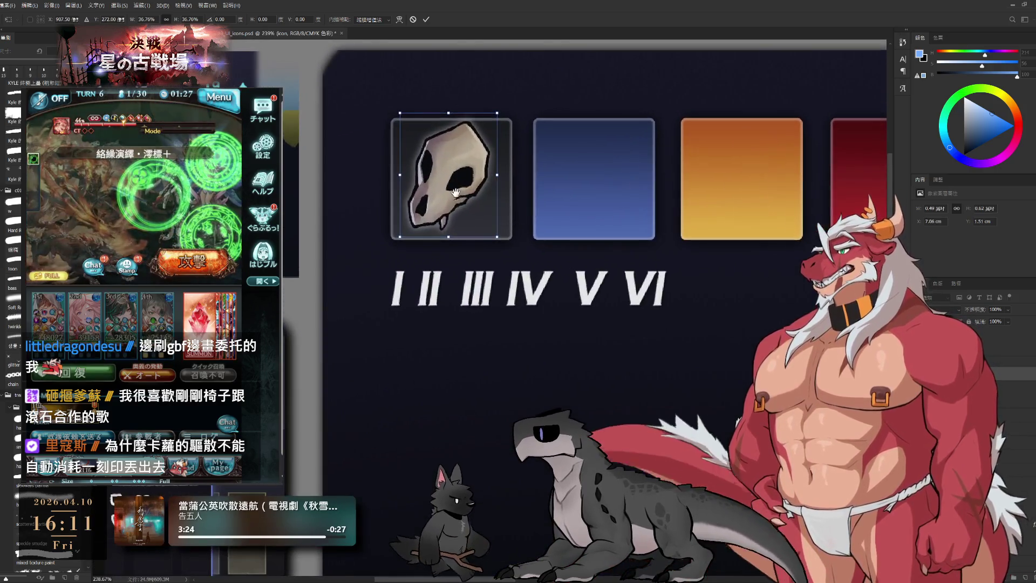
pyautogui.moveTo(456, 192); pyautogui.dragTo(455, 198)
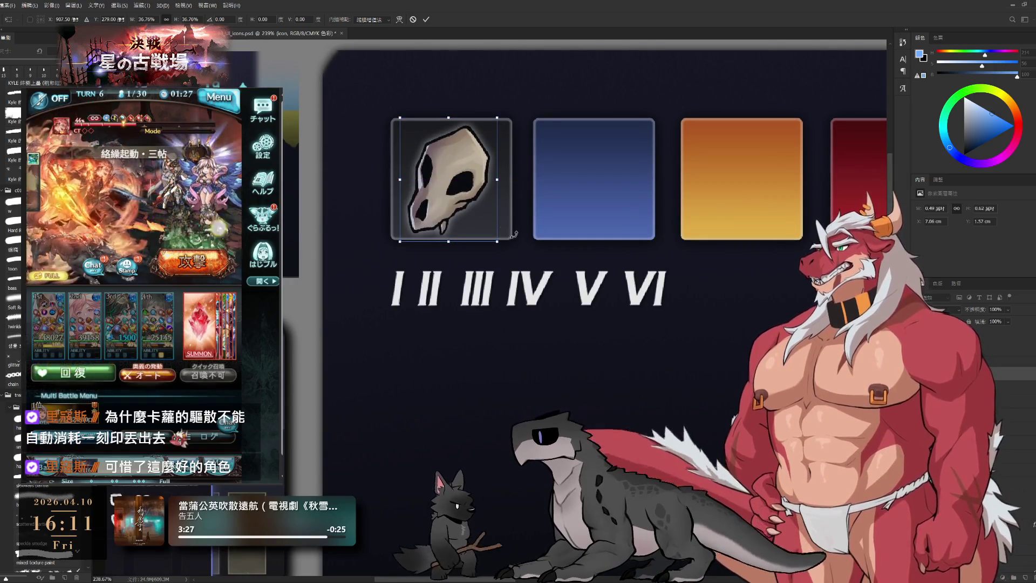
pyautogui.moveTo(496, 240); pyautogui.dragTo(491, 235)
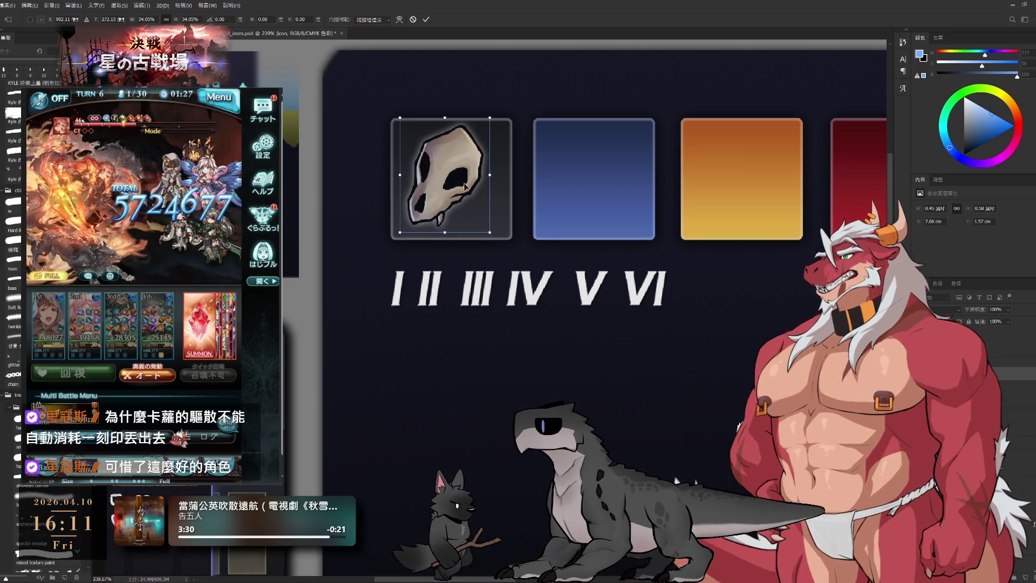
pyautogui.moveTo(466, 184); pyautogui.dragTo(471, 188)
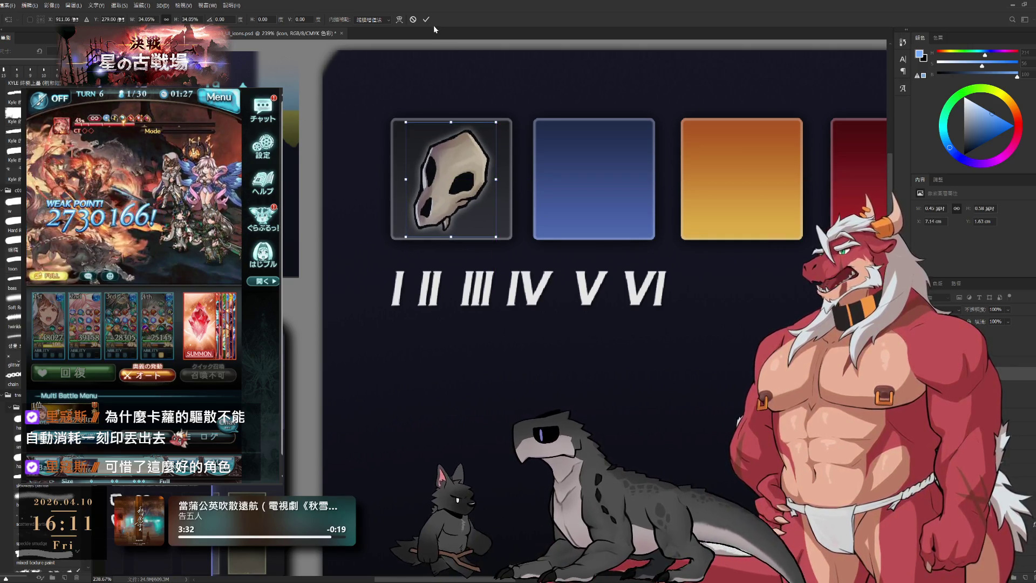
pyautogui.press('Return')
pyautogui.scroll(-5, 548, 238)
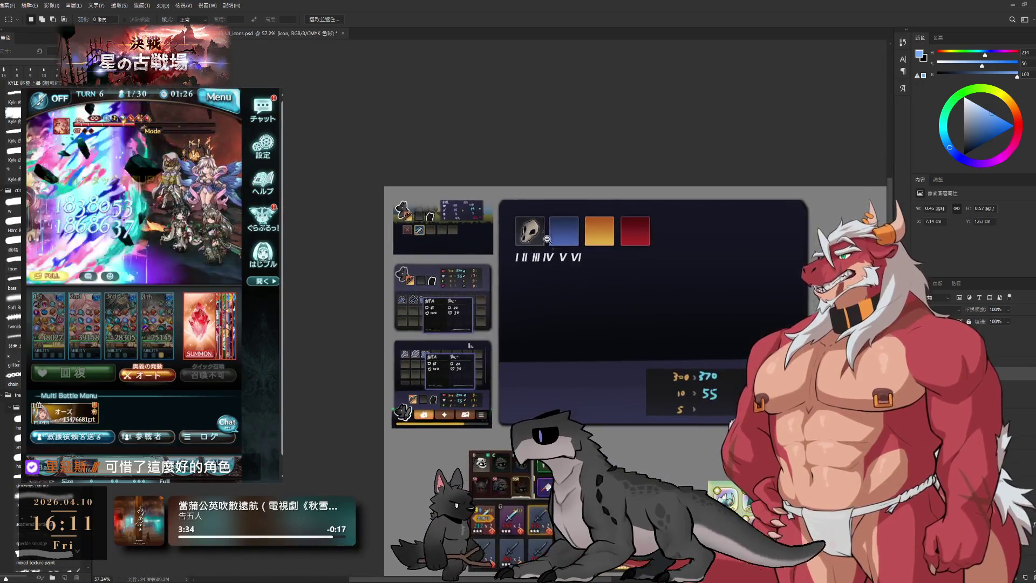
pyautogui.scroll(1, 546, 232)
pyautogui.scroll(1, 518, 259)
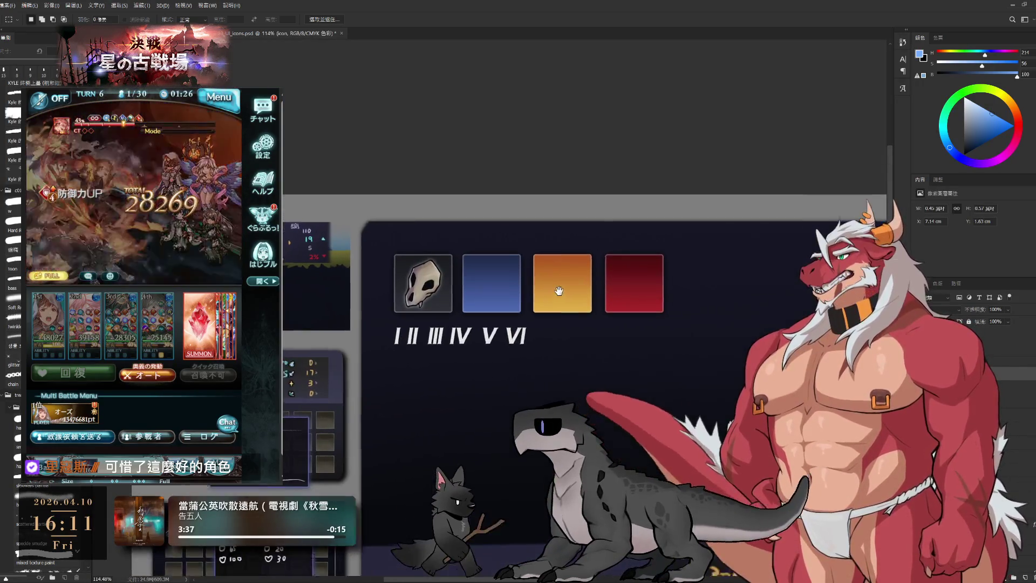
pyautogui.scroll(1, 474, 290)
# Step: Duplicate the skull with Ctrl+Alt+T and place the copy on the blue tile
pyautogui.press('b')
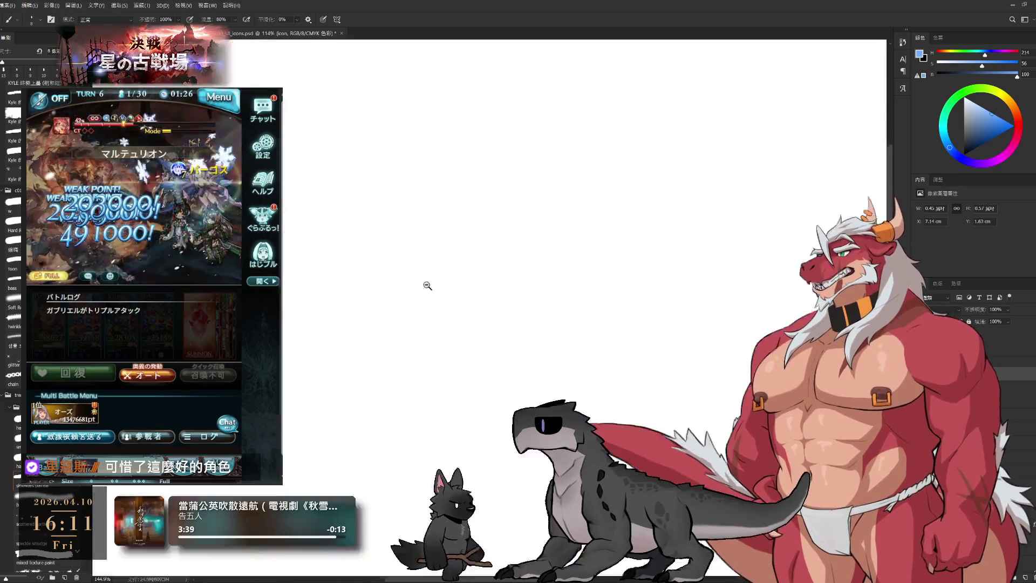
pyautogui.scroll(1, 412, 300)
pyautogui.moveTo(411, 299); pyautogui.dragTo(369, 301)
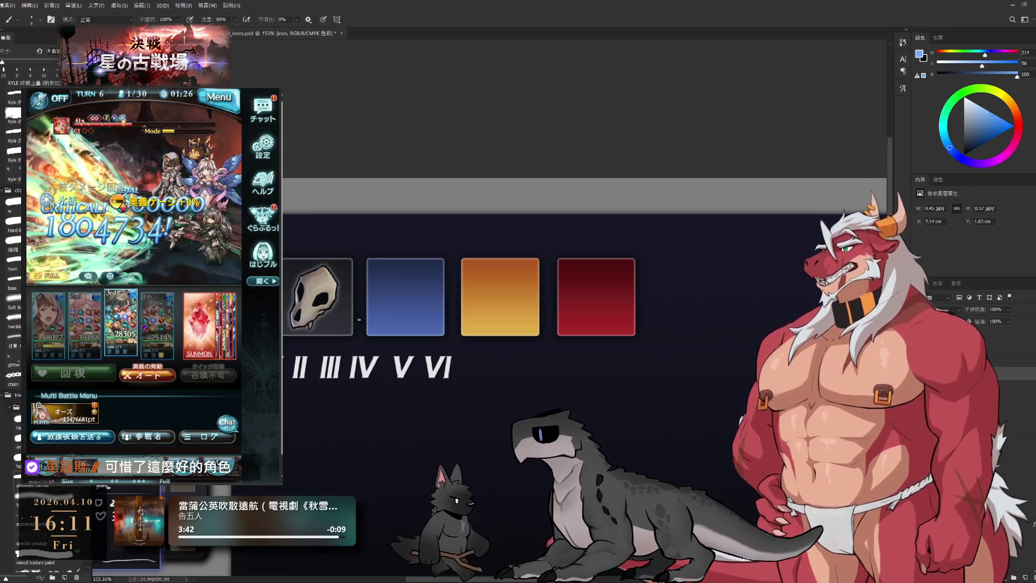
pyautogui.moveTo(307, 305); pyautogui.dragTo(396, 305)
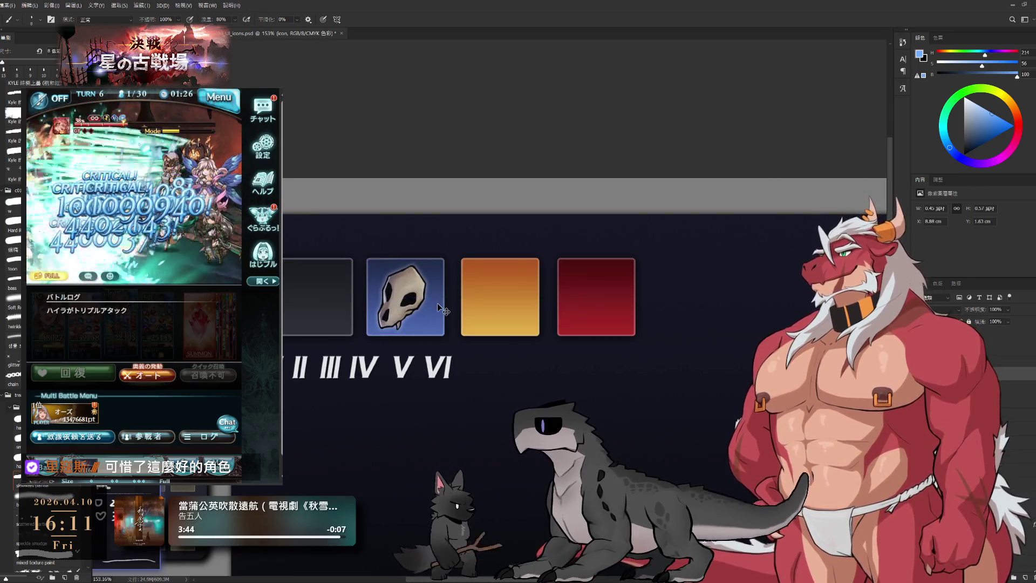
pyautogui.hotkey('ctrl', 'z')
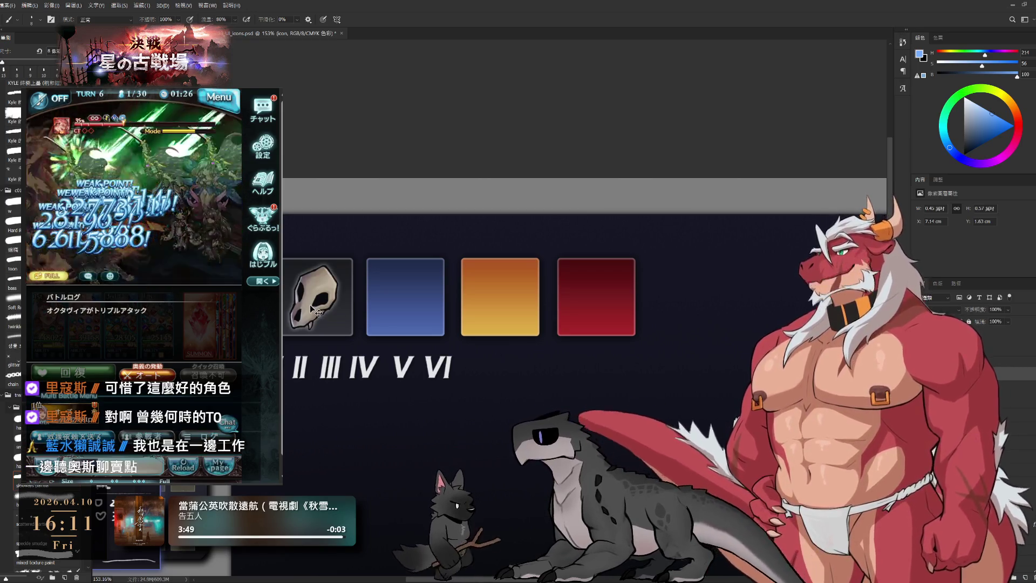
pyautogui.hotkey('ctrl', 'alt', 't')
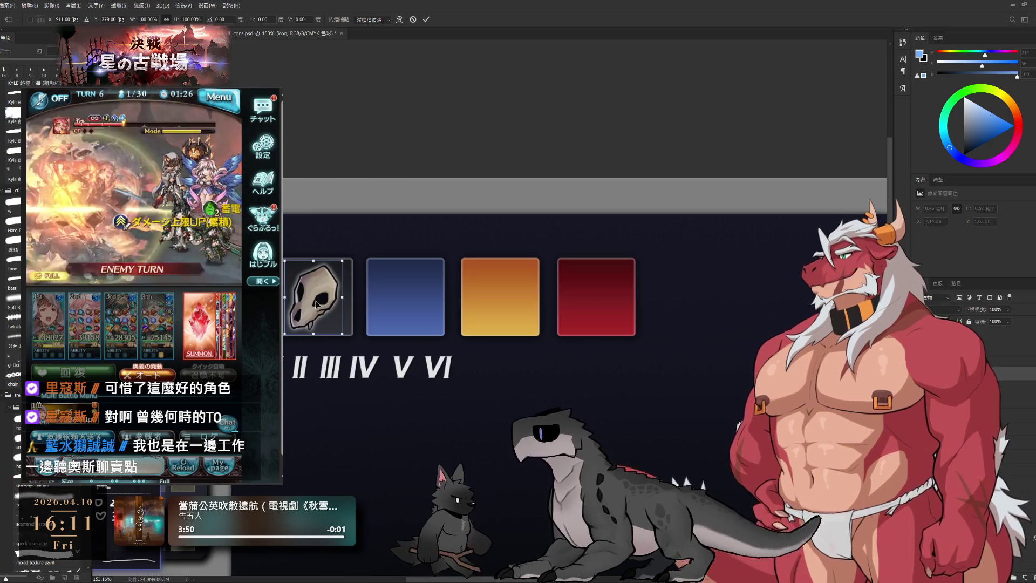
pyautogui.moveTo(332, 305); pyautogui.dragTo(403, 314)
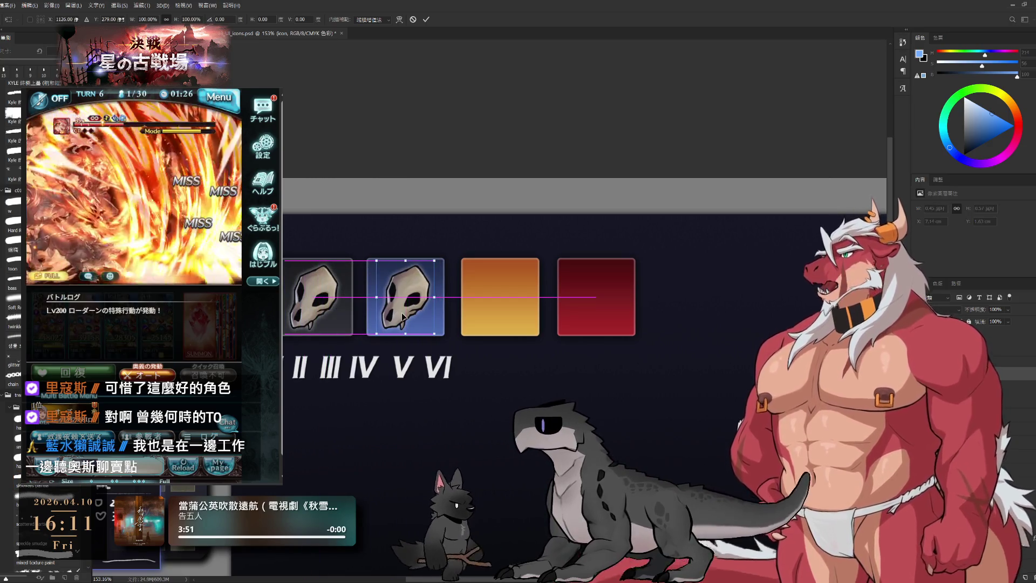
pyautogui.press('Return')
pyautogui.press('b')
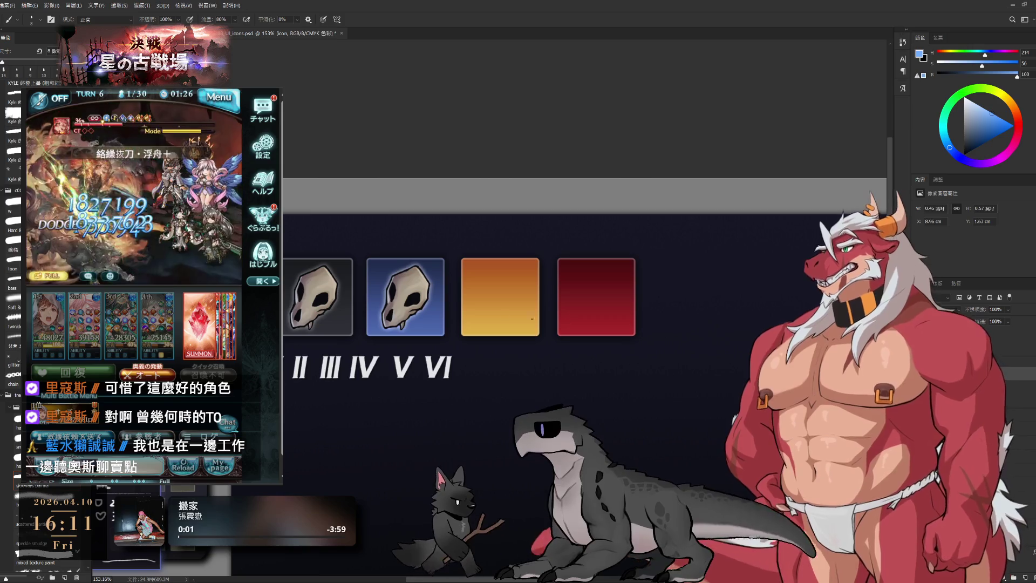
# Step: Duplicate the skull again and centre the copy on the orange tile
pyautogui.hotkey('ctrl', 'alt', 't')
pyautogui.moveTo(401, 315); pyautogui.dragTo(498, 315)
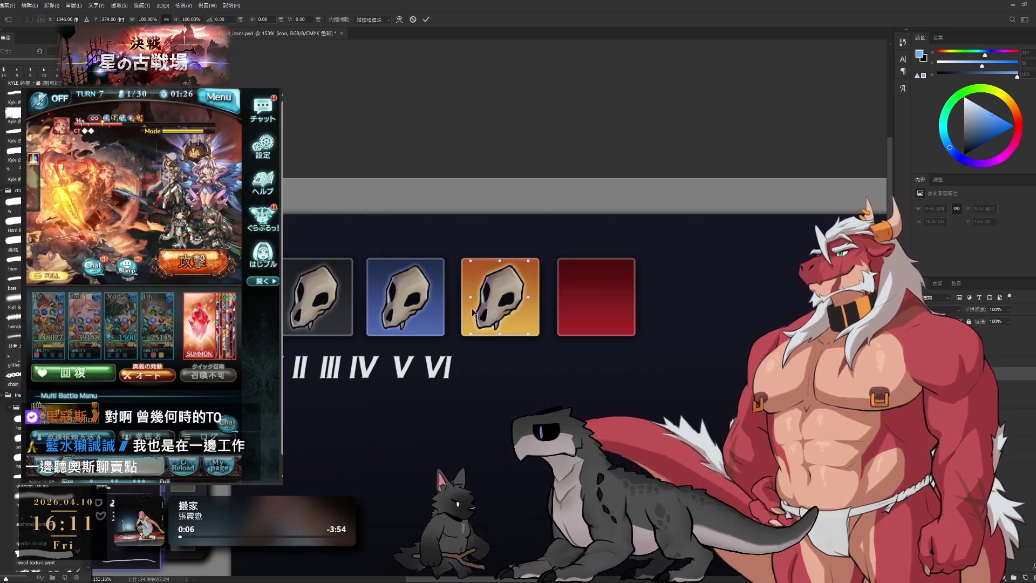
pyautogui.moveTo(498, 314); pyautogui.dragTo(602, 304)
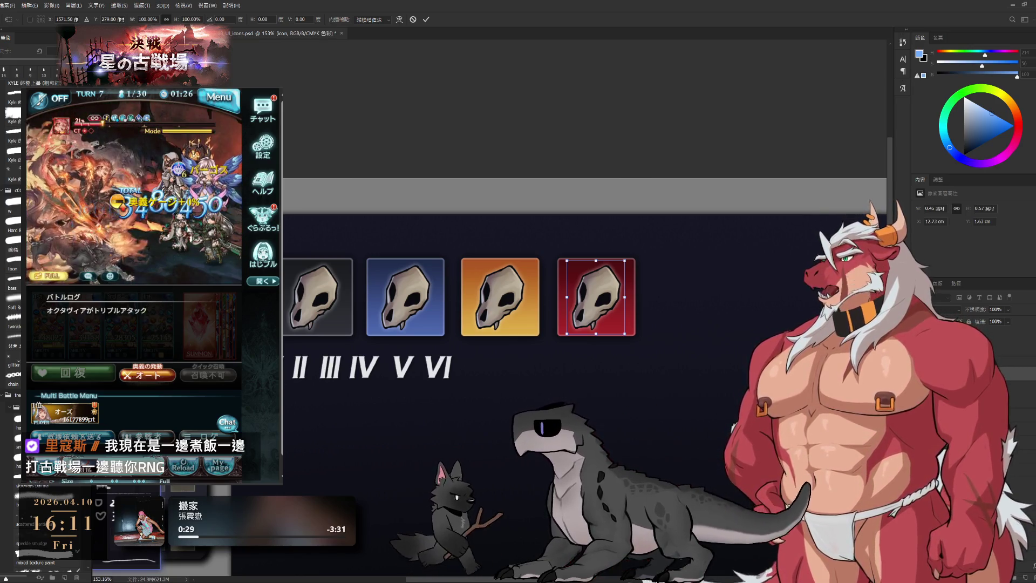
# Step: Commit the red tile's skull, then lift a numeral to its own layer under the blue tile
pyautogui.press('Return')
pyautogui.press('b')
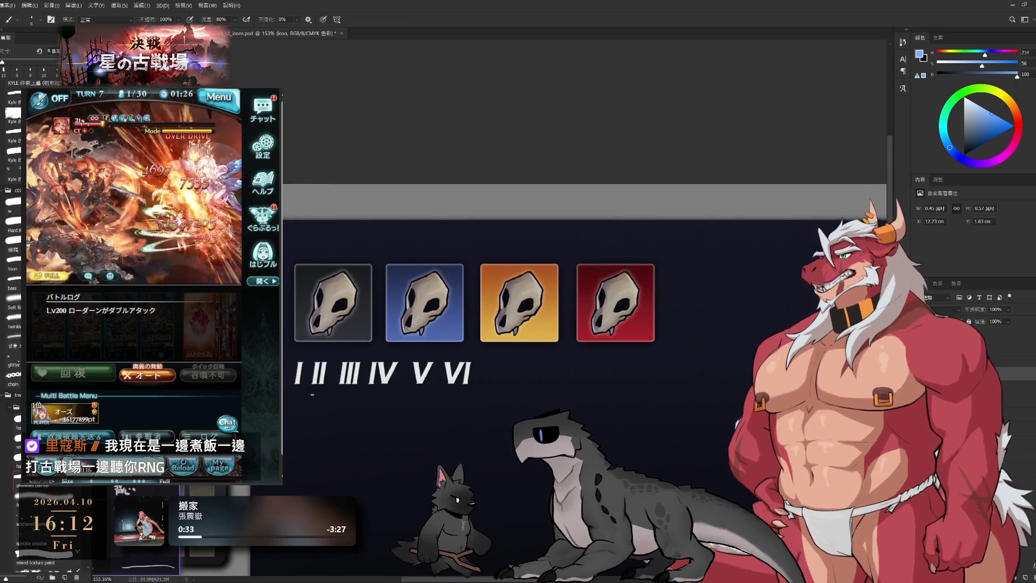
pyautogui.hotkey('ctrl', 'j')
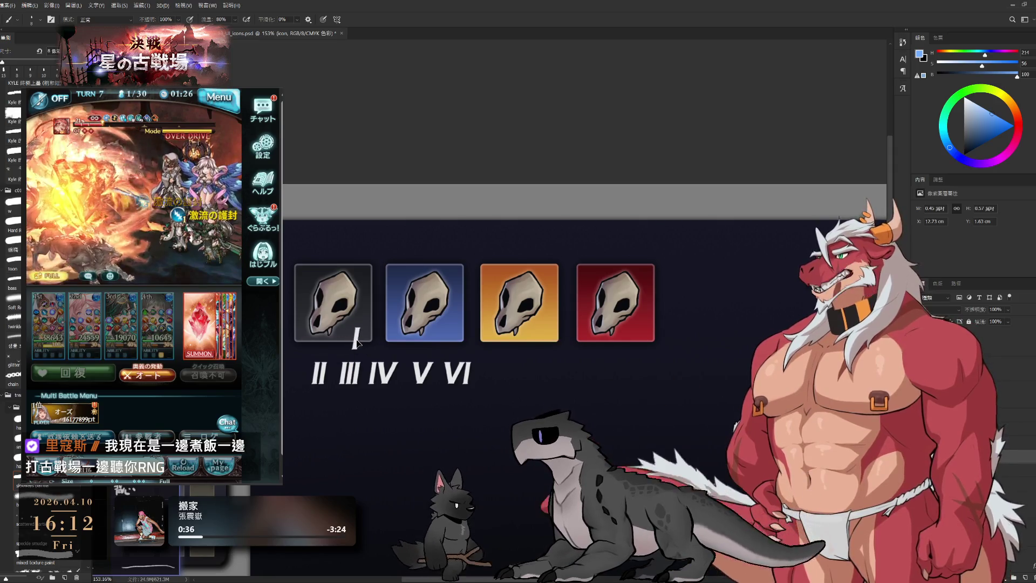
pyautogui.moveTo(327, 379); pyautogui.dragTo(454, 343)
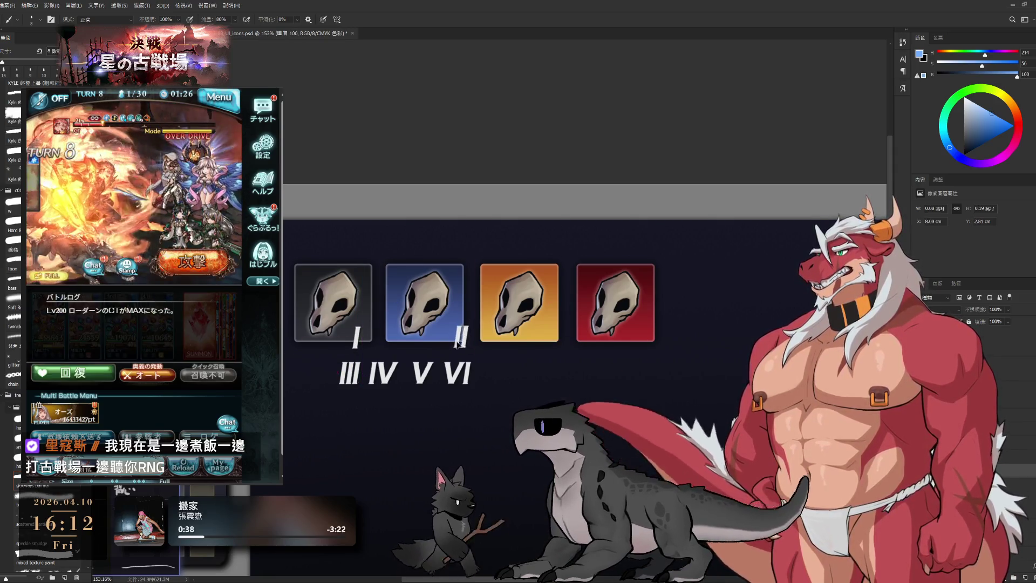
# Step: Separate and place the next numeral under its tile, then zoom out over the row
pyautogui.hotkey('ctrl', 'j')
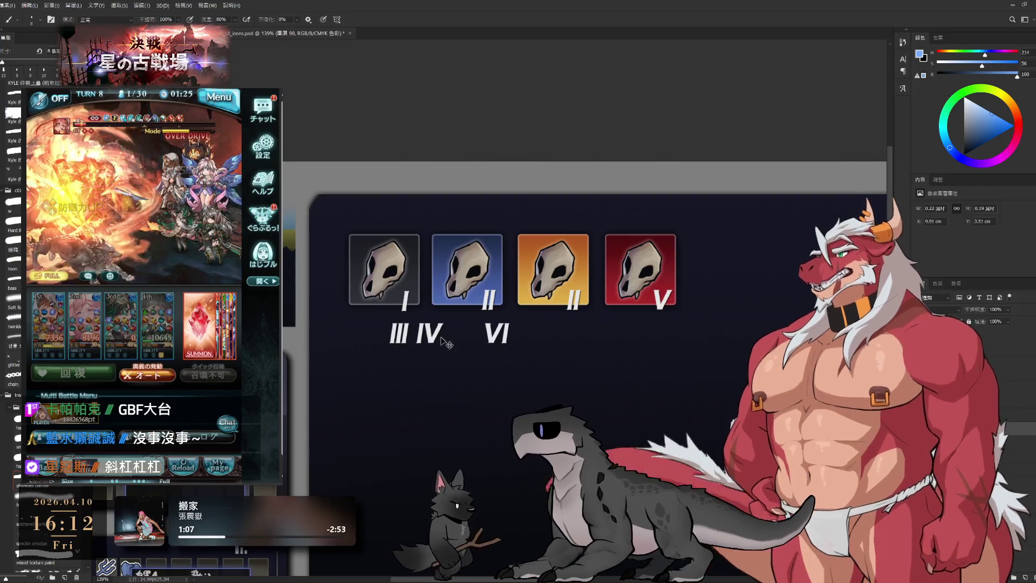
pyautogui.keyDown('shift'); pyautogui.click(405, 339); pyautogui.keyUp('shift')
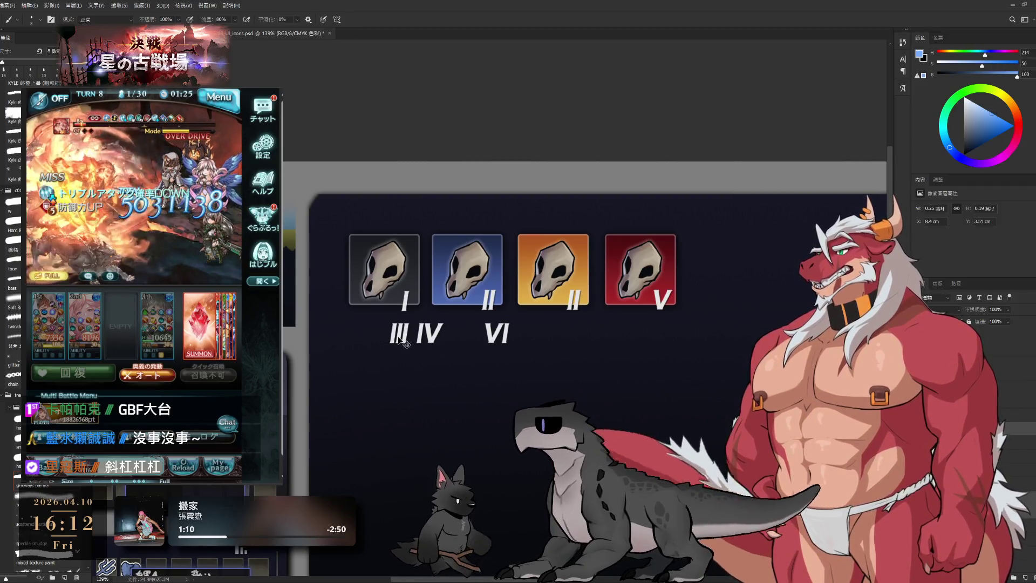
pyautogui.hotkey('ctrl', 'shift', 'alt', 'n')
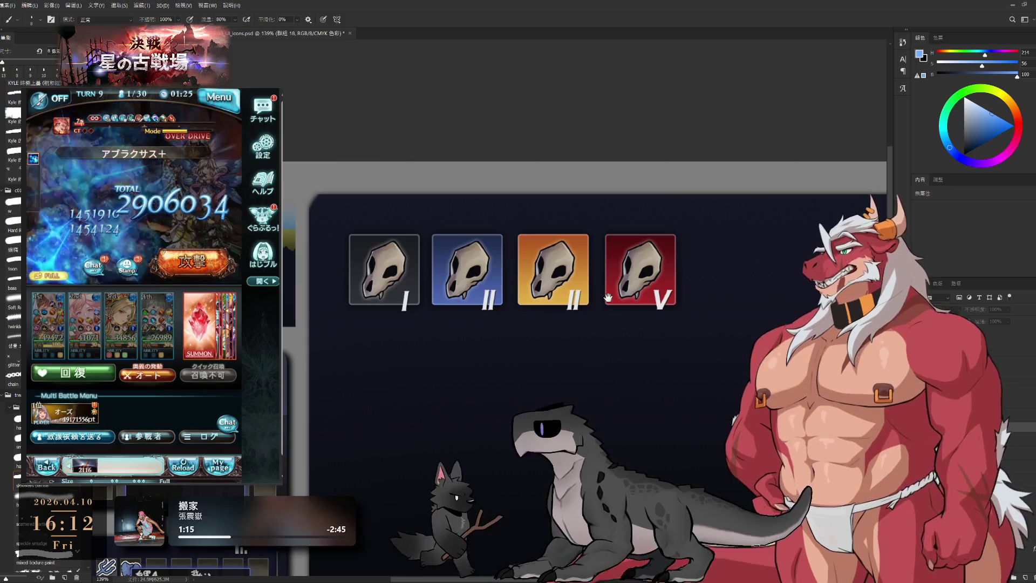
pyautogui.moveTo(610, 298); pyautogui.dragTo(445, 267)
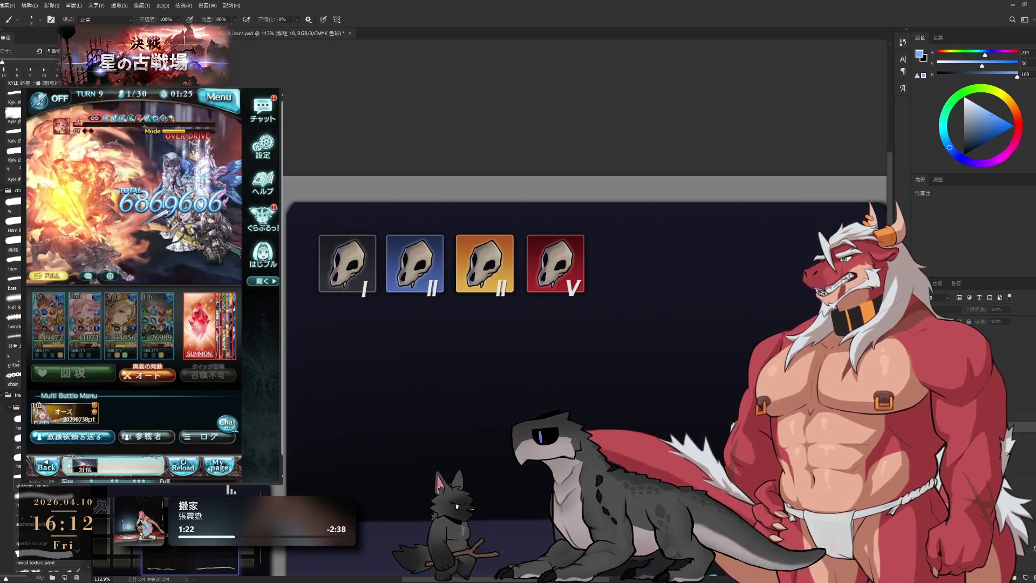
# Step: Hide the coloured backgrounds of the II, II and V tiles and check the bare skulls
pyautogui.hotkey('ctrl', 'z')
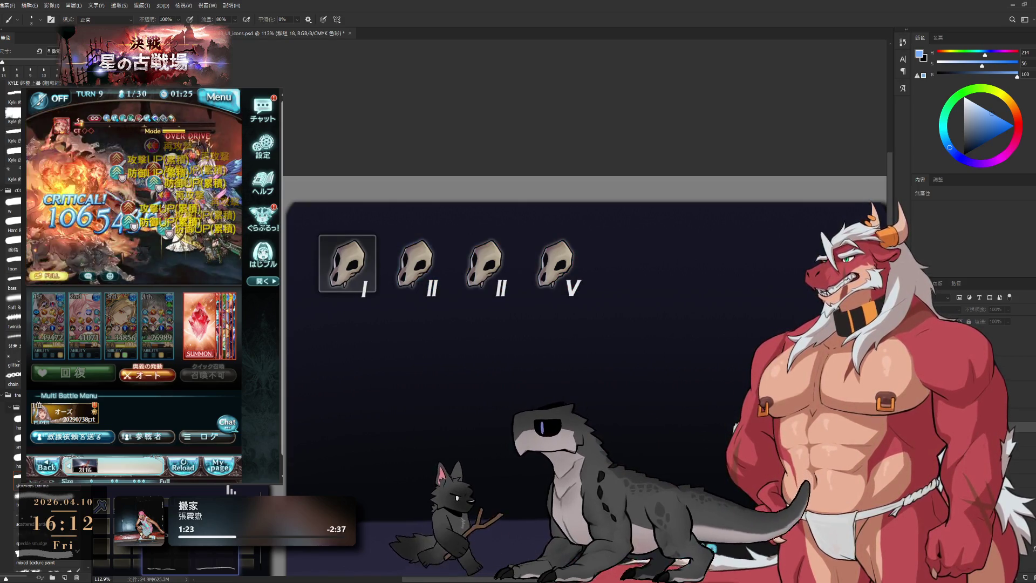
pyautogui.moveTo(459, 274); pyautogui.dragTo(350, 269)
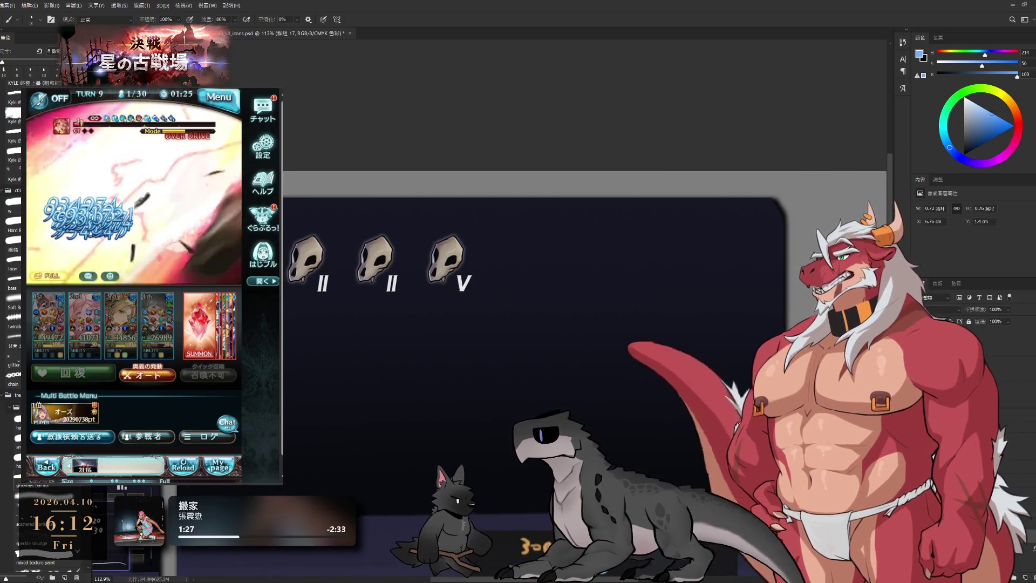
pyautogui.click(312, 263)
pyautogui.hotkey('ctrl', 'alt', 'shift', 'n')
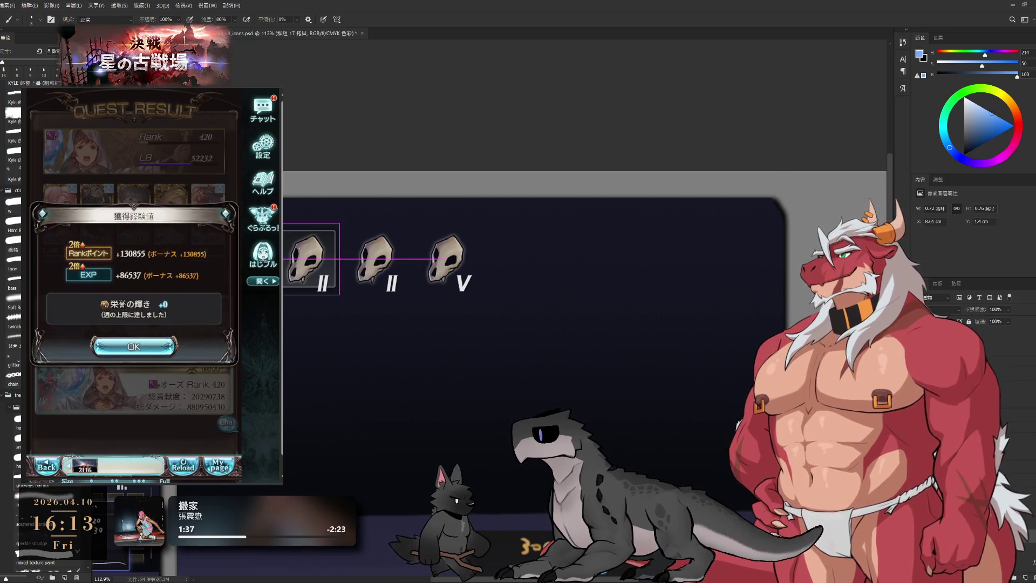
pyautogui.scroll(3, 519, 324)
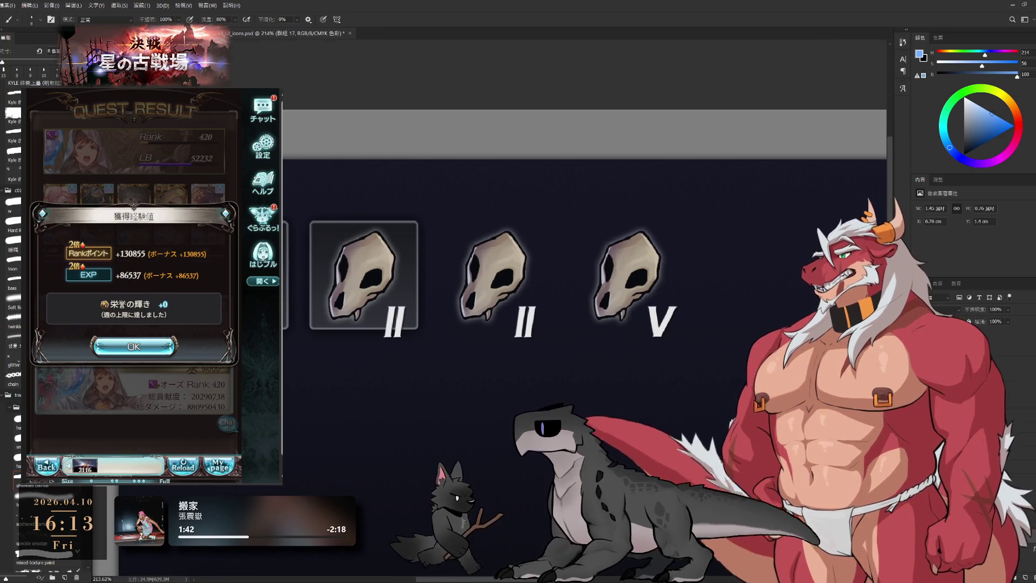
# Step: Nudge the grey frame layer up so the frames sit behind all four skulls
pyautogui.moveTo(320, 235)
pyautogui.mouseDown()
pyautogui.moveTo(317, 221)
pyautogui.moveTo(321, 235)
pyautogui.moveTo(574, 249)
pyautogui.mouseUp()
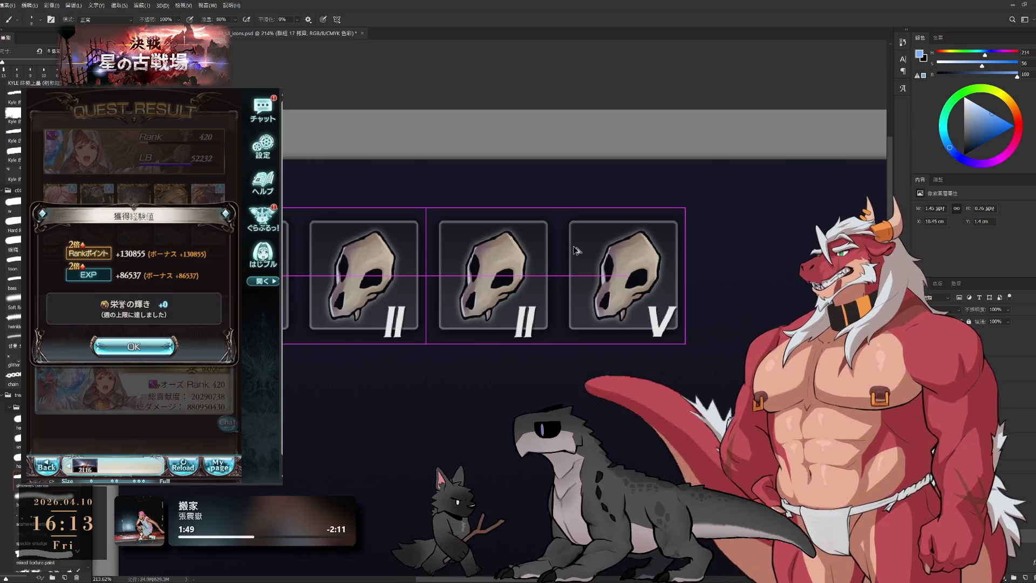
pyautogui.scroll(-5, 621, 310)
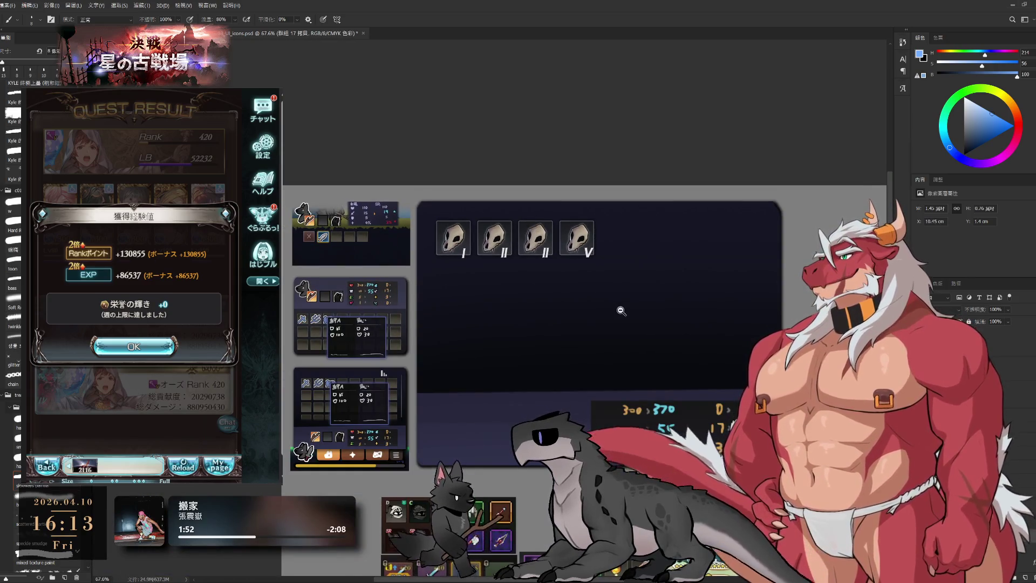
pyautogui.scroll(1, 620, 300)
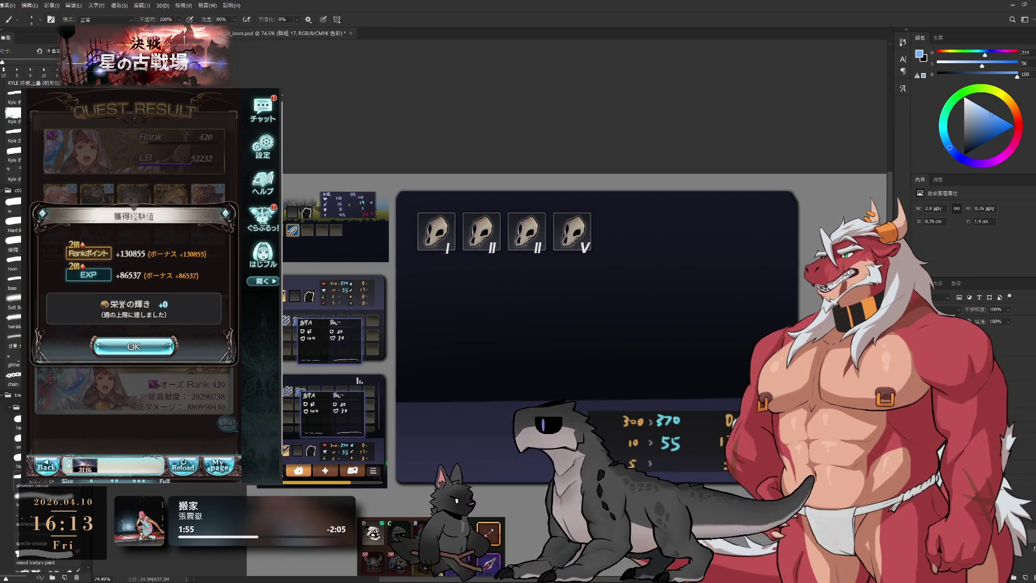
pyautogui.scroll(2, 543, 289)
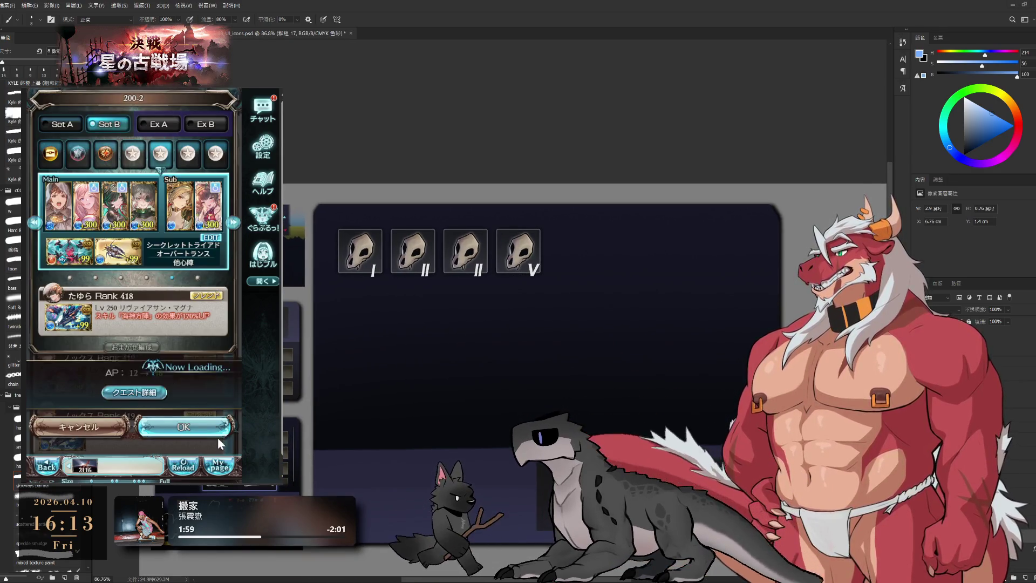
pyautogui.click(133, 278)
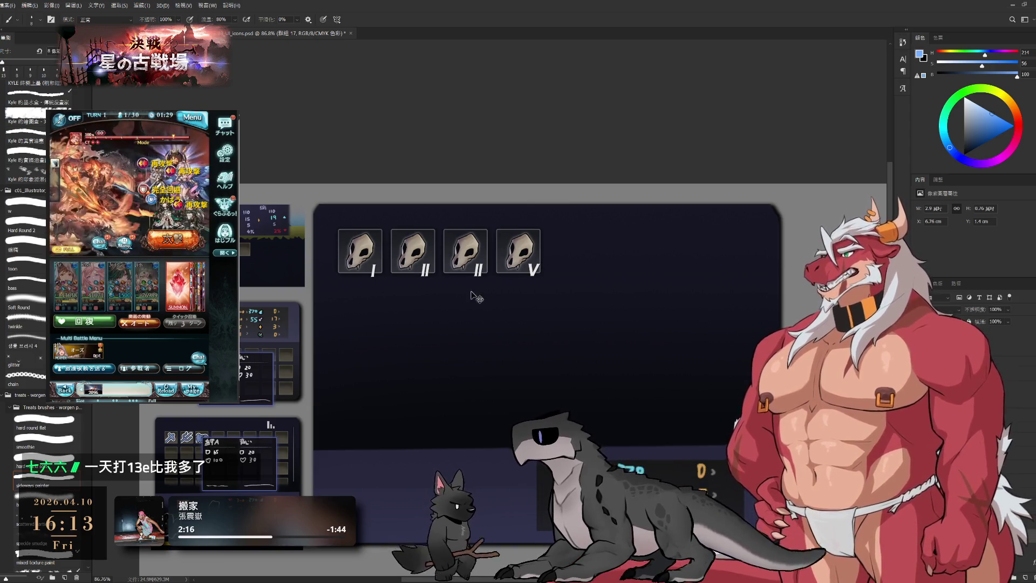
# Step: Duplicate four empty frames to the right, then copy the whole slot row downward
pyautogui.hotkey('ctrl', 't')
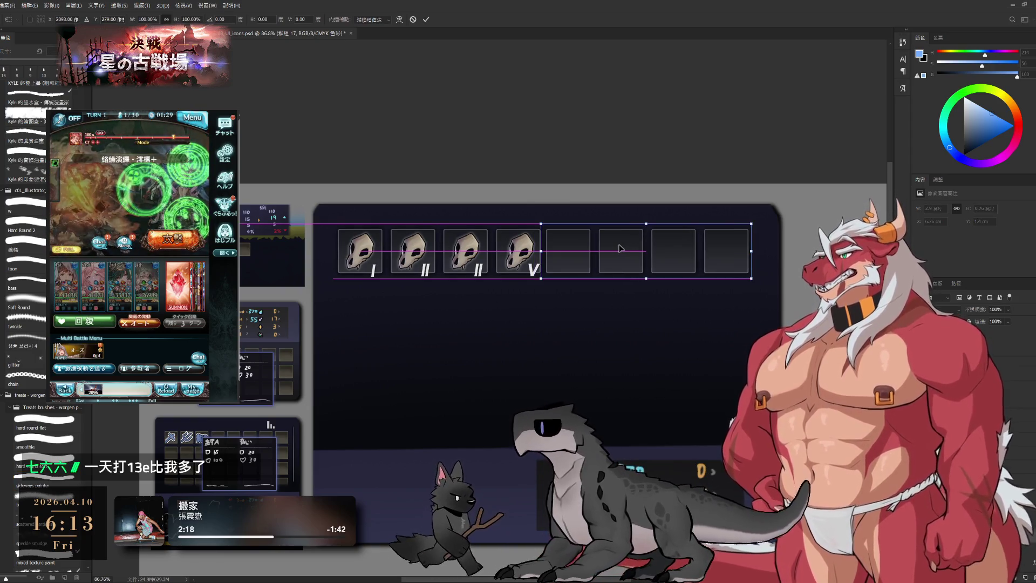
pyautogui.scroll(5, 620, 248)
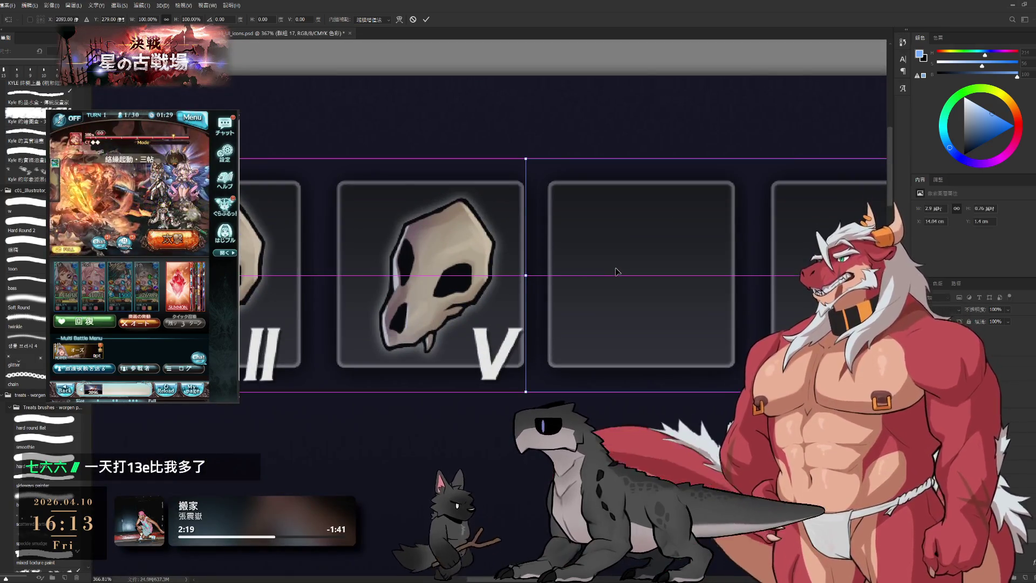
pyautogui.moveTo(620, 272); pyautogui.dragTo(627, 271)
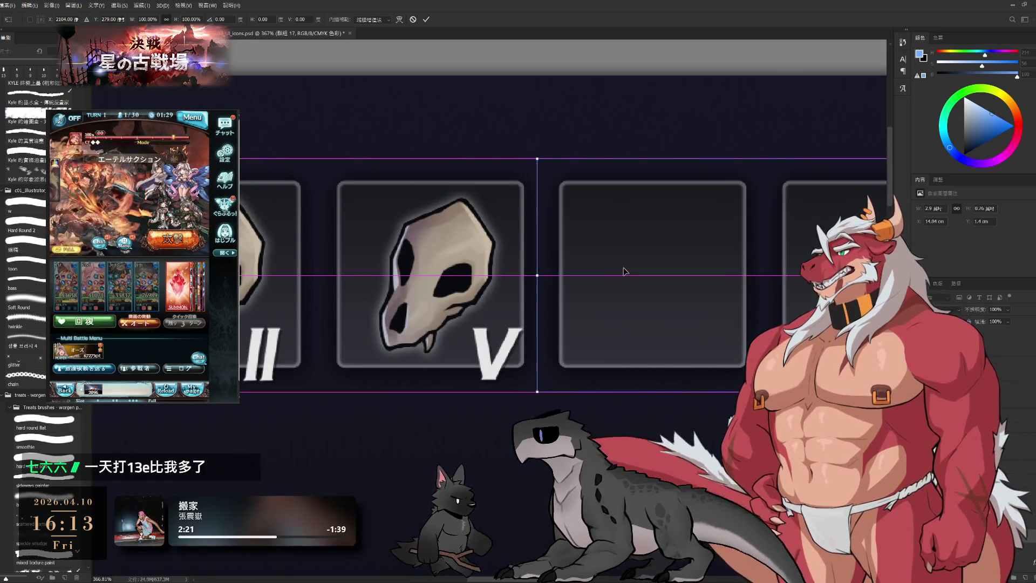
pyautogui.scroll(-5, 547, 183)
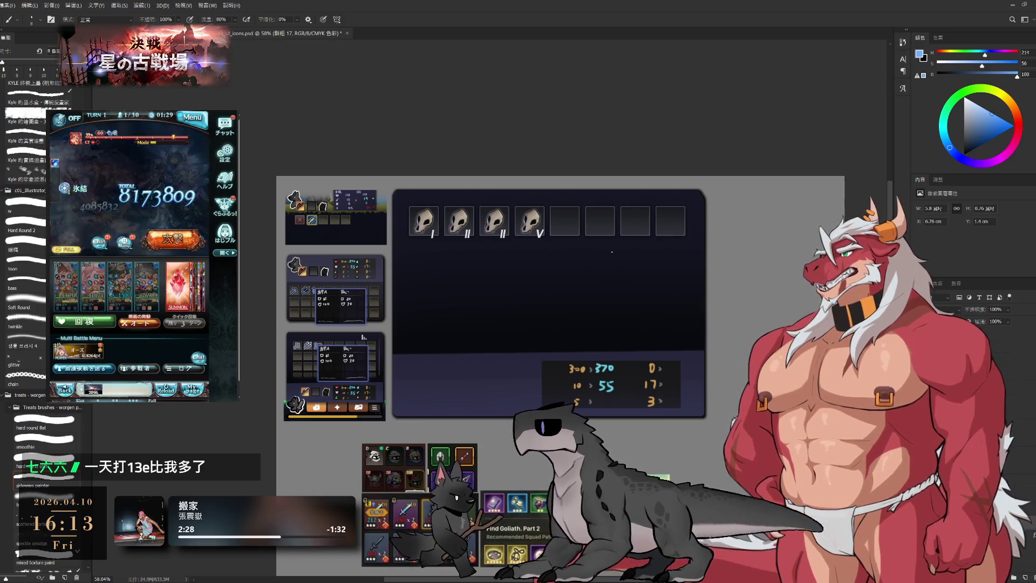
pyautogui.hotkey('ctrl', 'v')
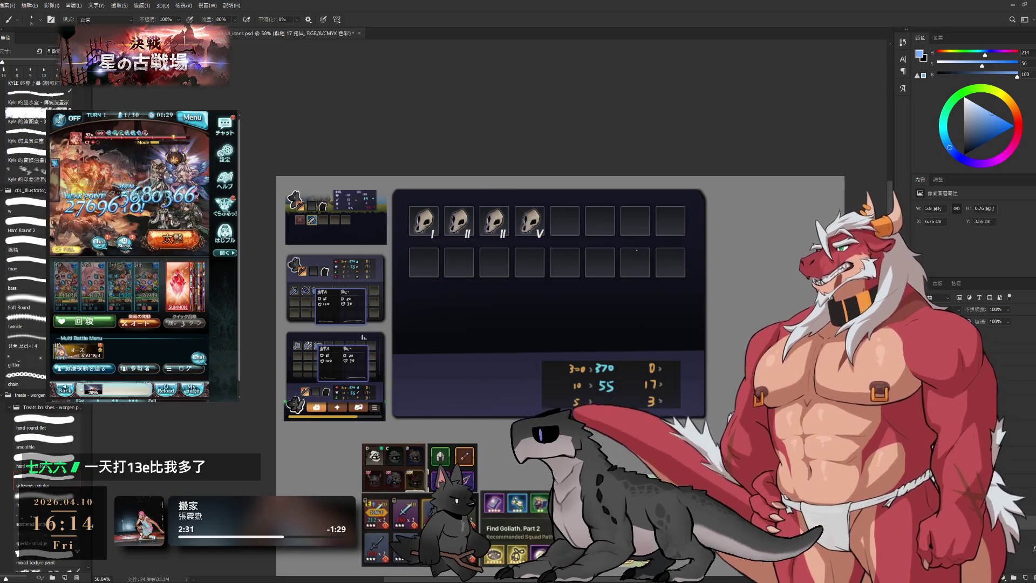
pyautogui.scroll(-2, 658, 311)
pyautogui.scroll(-1, 658, 311)
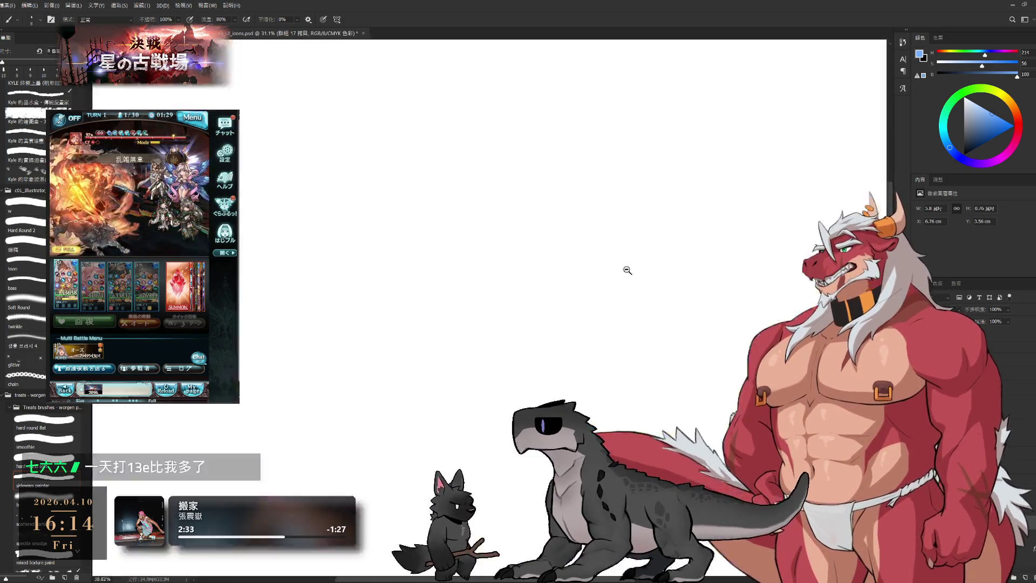
pyautogui.scroll(2, 624, 267)
pyautogui.scroll(2, 756, 268)
pyautogui.scroll(2, 758, 268)
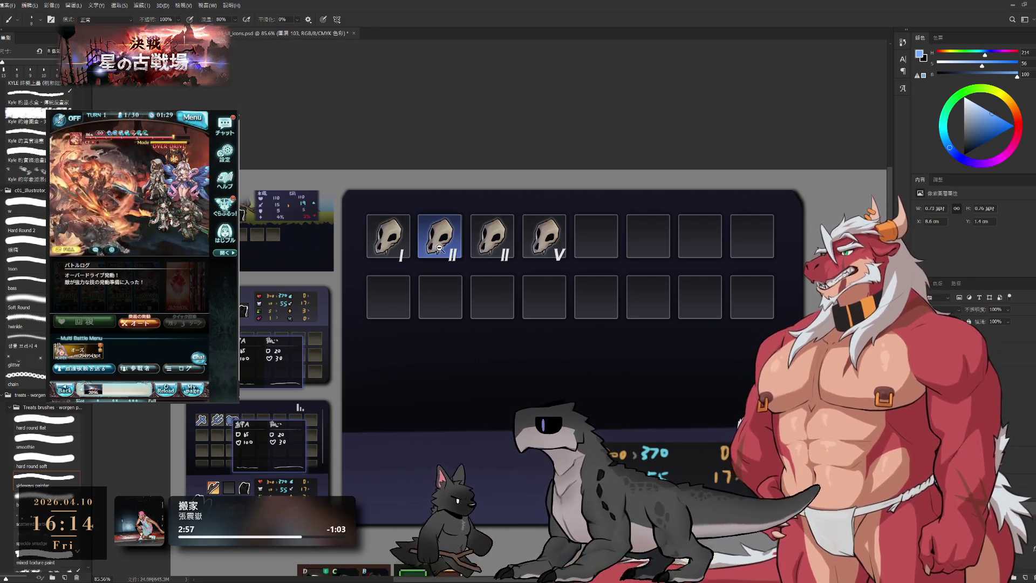
pyautogui.scroll(3, 441, 243)
# Step: Move the blue tile into the fifth slot and the orange tile into the lower row
pyautogui.moveTo(461, 232); pyautogui.dragTo(690, 243)
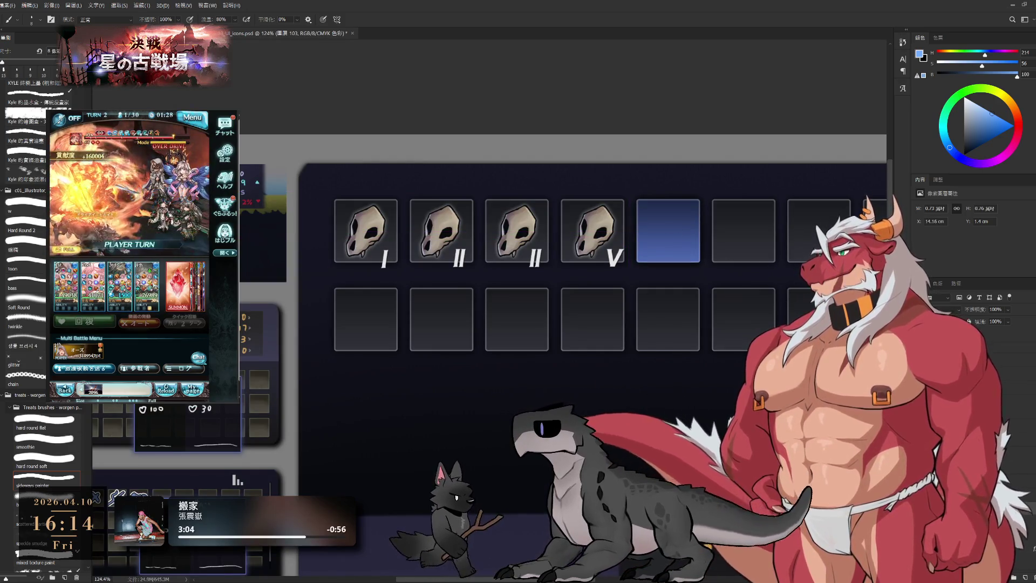
pyautogui.moveTo(678, 242)
pyautogui.mouseDown()
pyautogui.moveTo(558, 259)
pyautogui.moveTo(773, 266)
pyautogui.moveTo(715, 259)
pyautogui.moveTo(783, 257)
pyautogui.mouseUp()
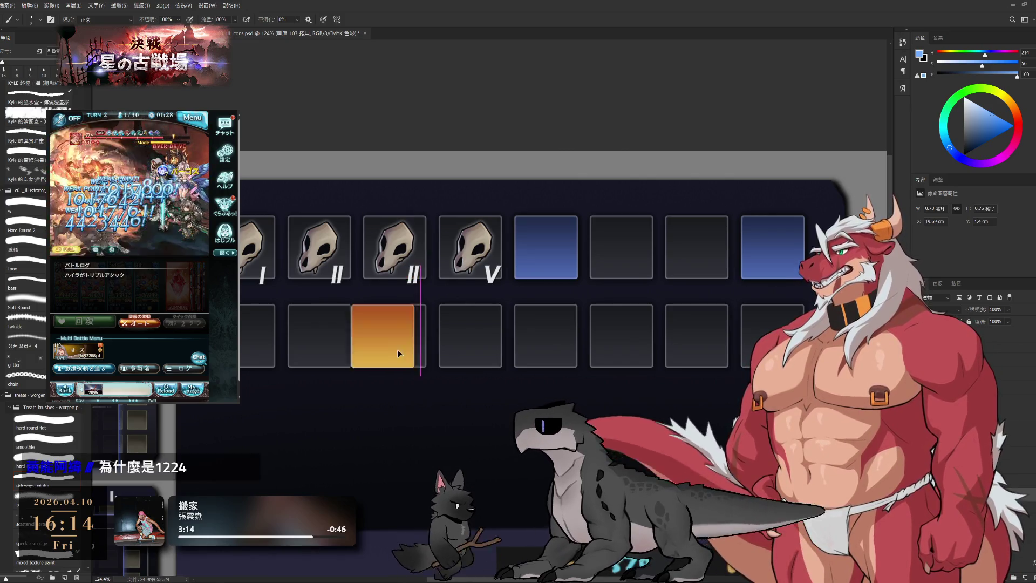
pyautogui.moveTo(414, 267); pyautogui.dragTo(339, 343)
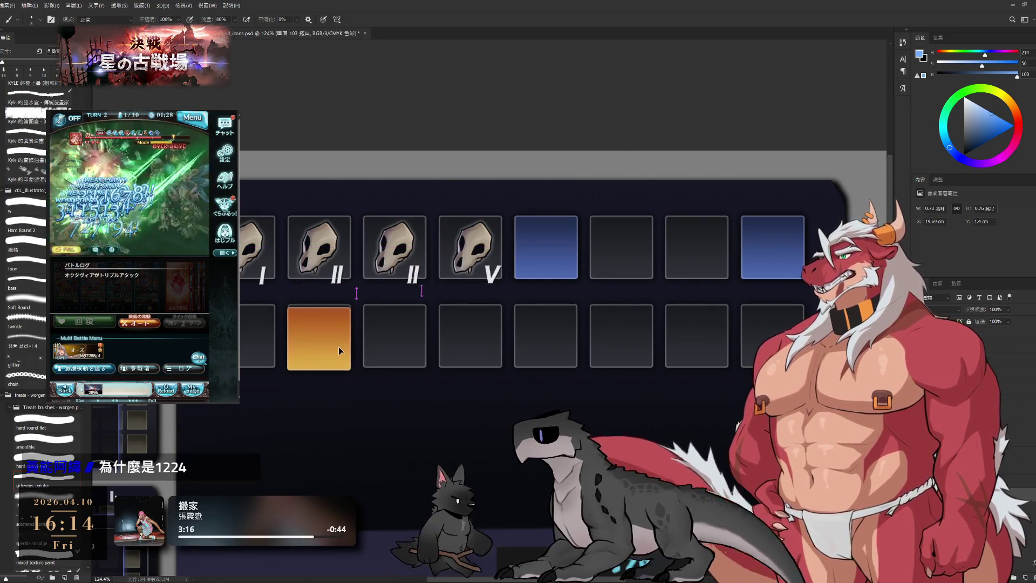
pyautogui.hotkey('ctrl', 'e')
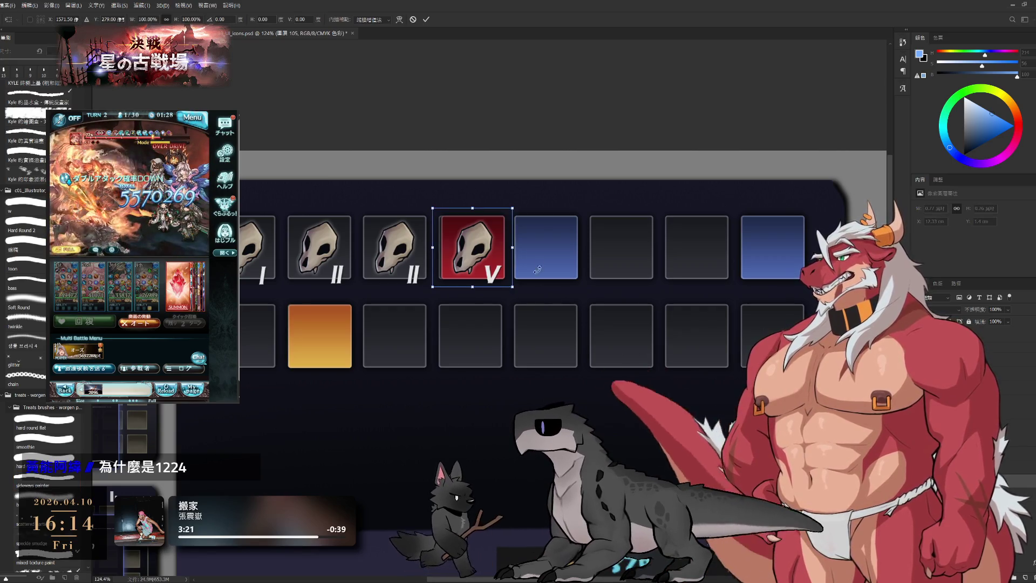
# Step: Move the red tile down into the lower row beside the orange one
pyautogui.hotkey('ctrl', 't')
pyautogui.moveTo(479, 227); pyautogui.dragTo(474, 334)
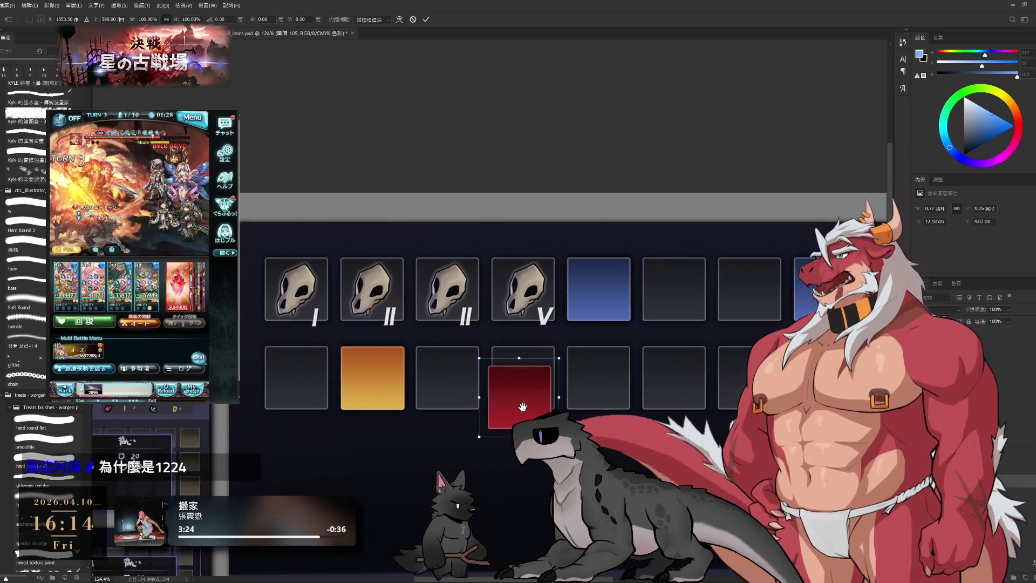
pyautogui.moveTo(457, 360); pyautogui.dragTo(407, 400)
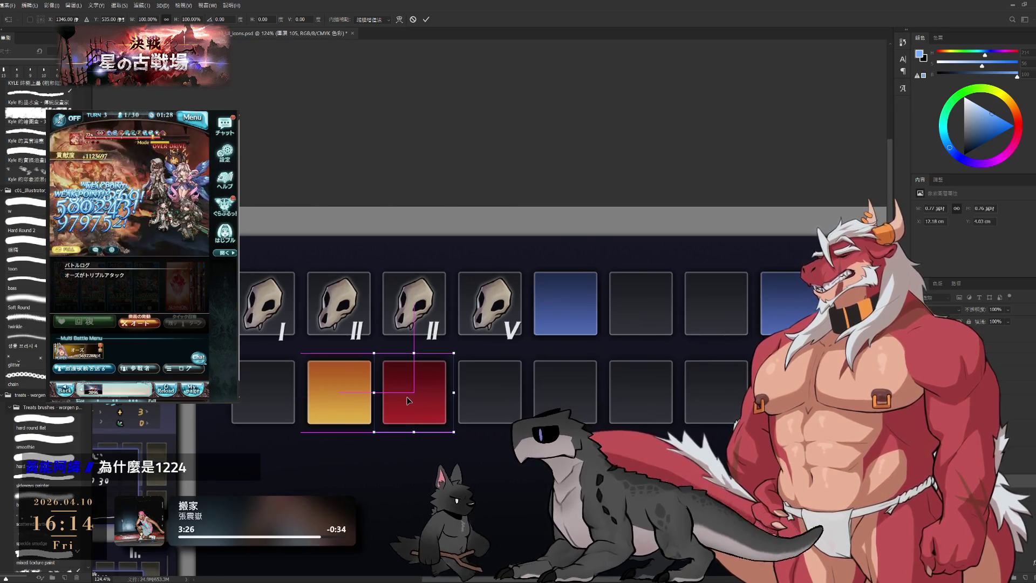
pyautogui.click(428, 20)
pyautogui.scroll(-3, 474, 231)
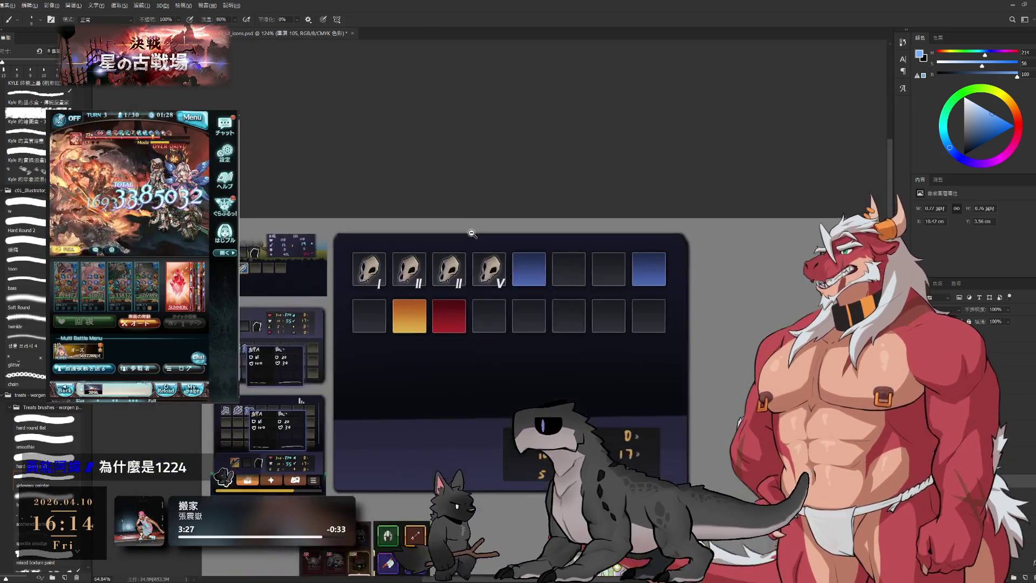
pyautogui.scroll(2, 481, 238)
# Step: Place a blue tile copy at row 2, column 5 and paste the III, IV and VI numerals
pyautogui.moveTo(542, 349); pyautogui.dragTo(492, 352)
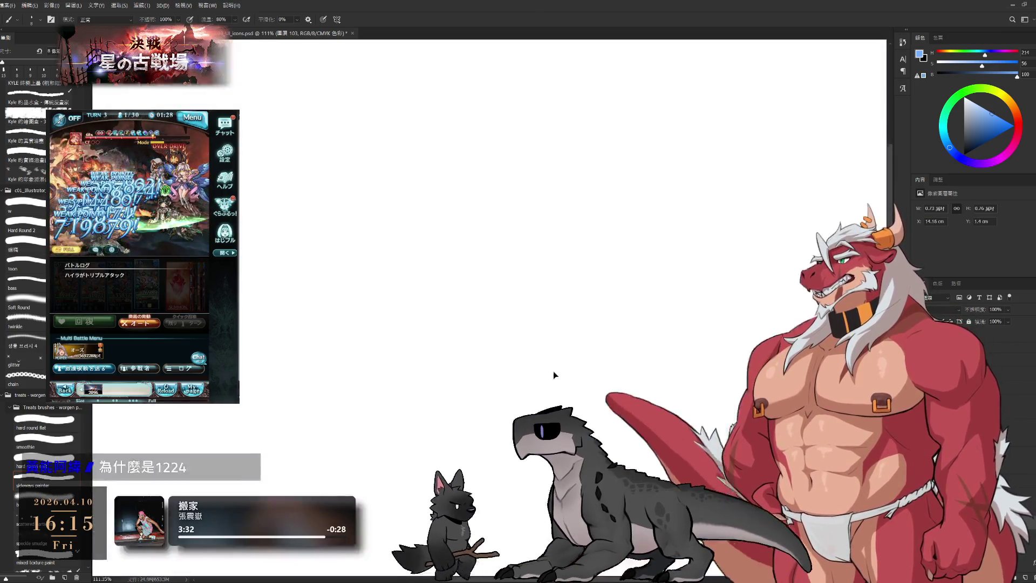
pyautogui.moveTo(489, 306); pyautogui.dragTo(551, 380)
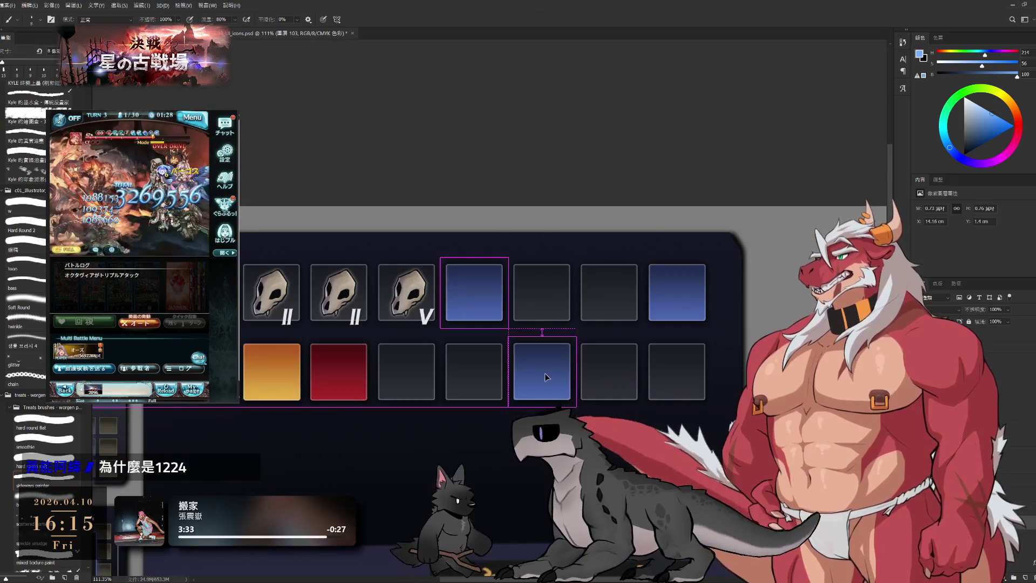
pyautogui.scroll(3, 551, 379)
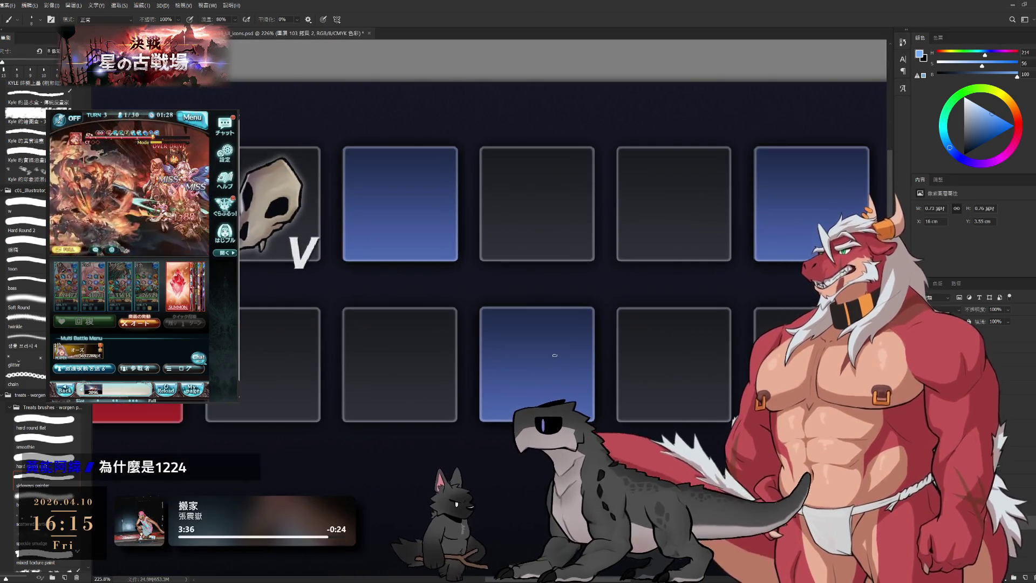
pyautogui.scroll(-2, 537, 352)
pyautogui.scroll(-1, 715, 288)
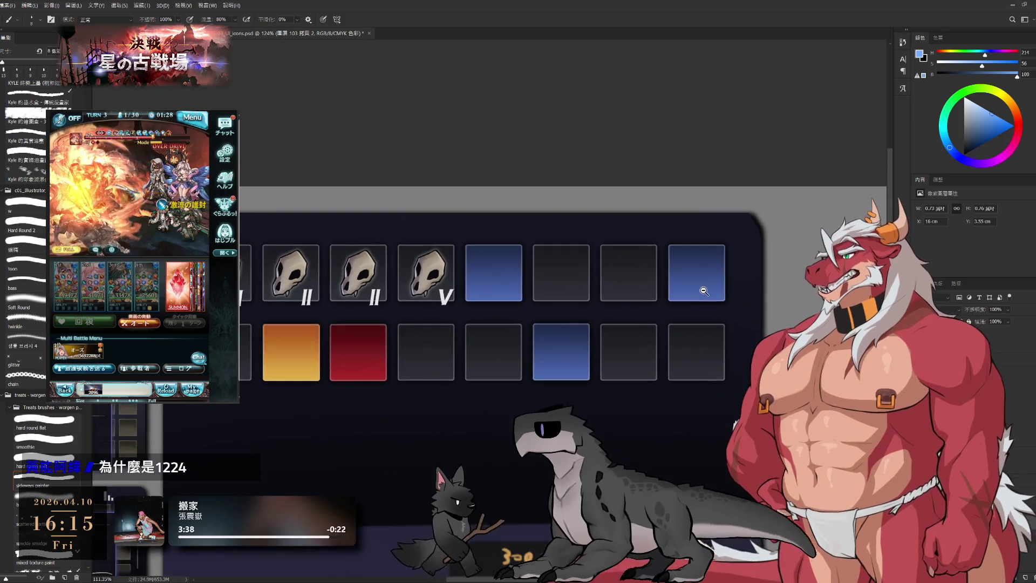
pyautogui.moveTo(627, 313); pyautogui.dragTo(691, 341)
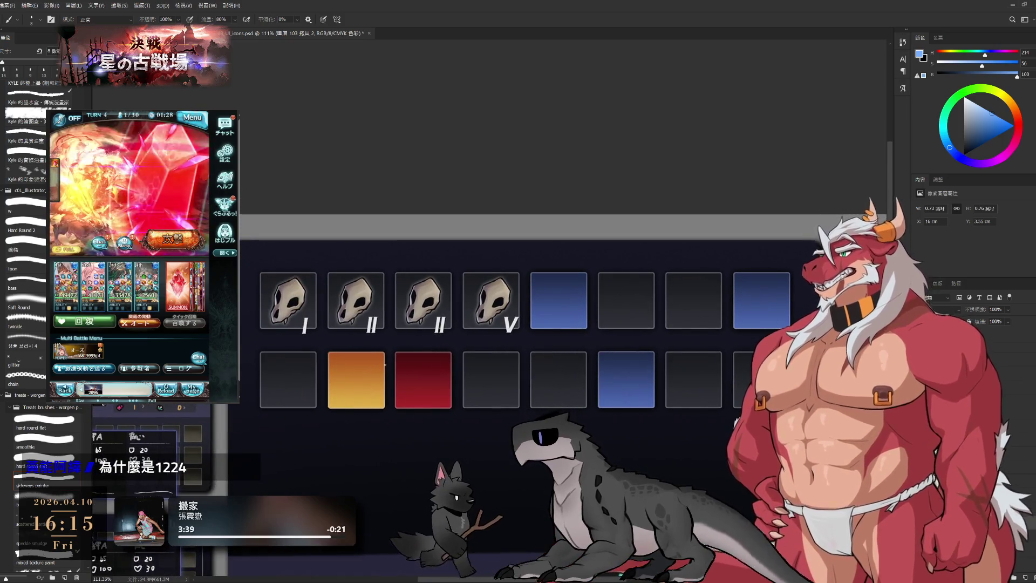
pyautogui.moveTo(407, 367); pyautogui.dragTo(386, 349)
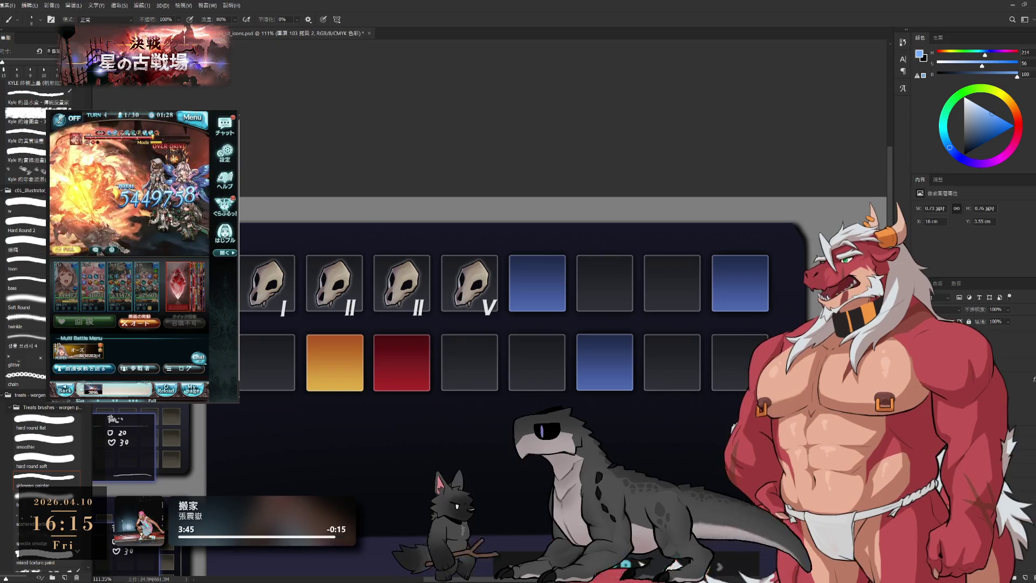
pyautogui.hotkey('ctrl', 'z')
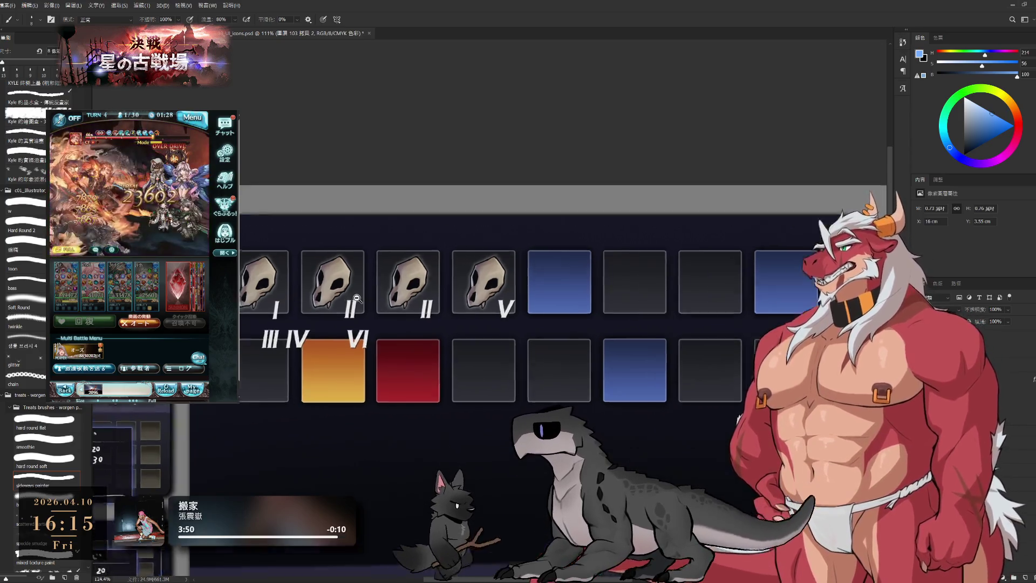
pyautogui.scroll(2, 351, 295)
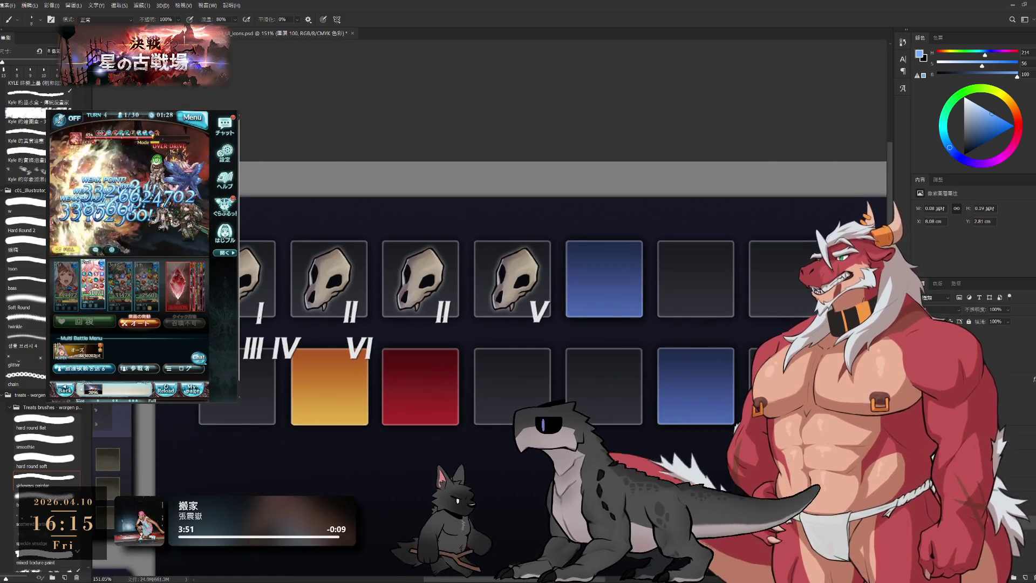
# Step: Position the II, I and IV numeral labels under their skull slots on the left
pyautogui.moveTo(379, 324); pyautogui.dragTo(357, 332)
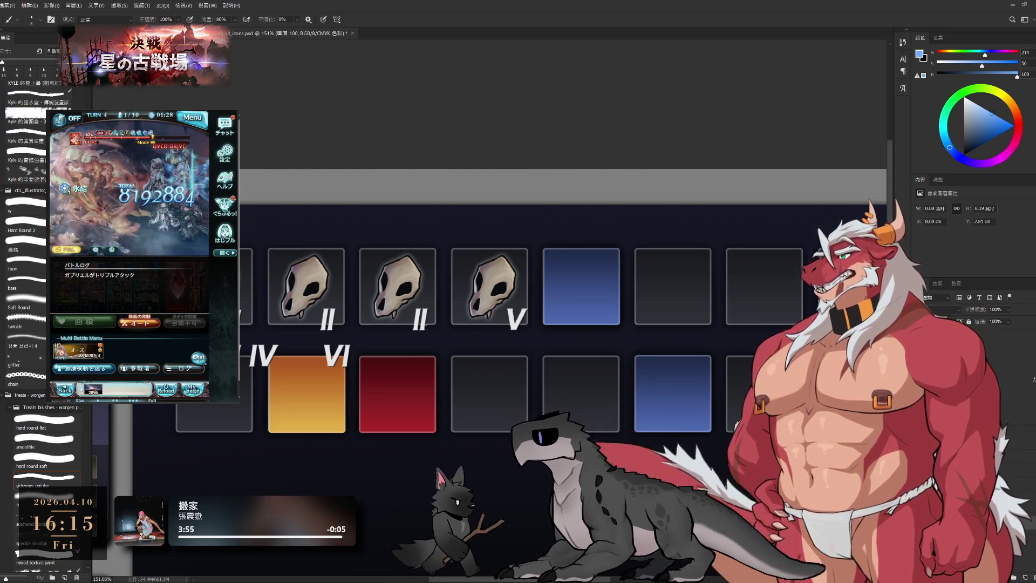
pyautogui.moveTo(430, 328)
pyautogui.mouseDown()
pyautogui.moveTo(266, 429)
pyautogui.moveTo(331, 437)
pyautogui.mouseUp()
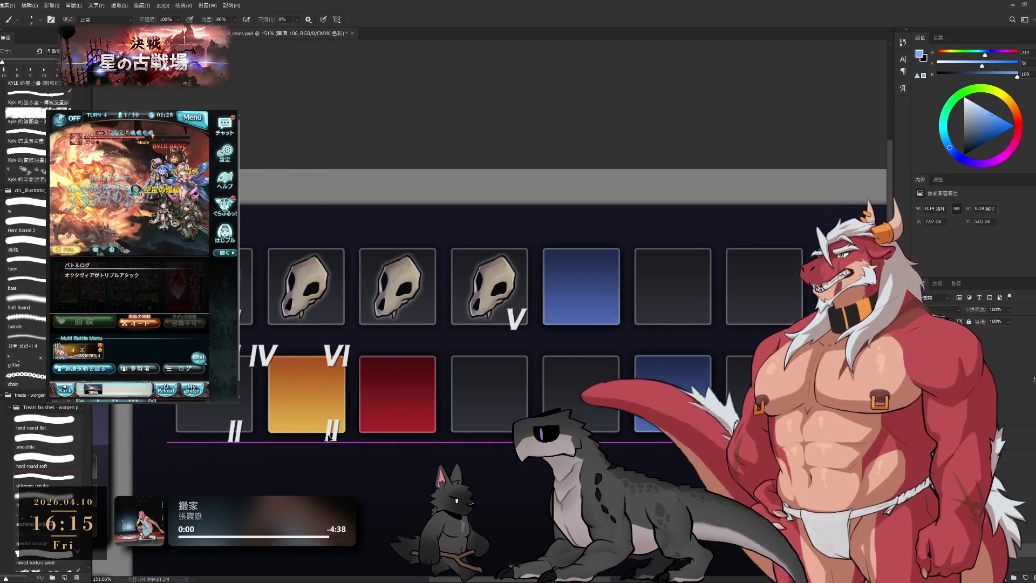
pyautogui.moveTo(331, 436); pyautogui.dragTo(332, 436)
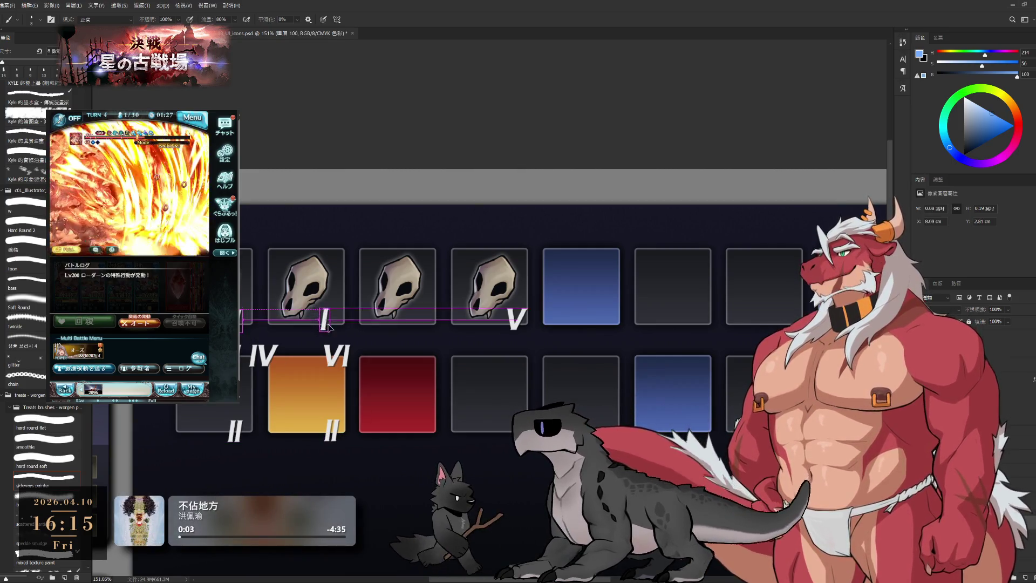
pyautogui.moveTo(328, 325); pyautogui.dragTo(335, 327)
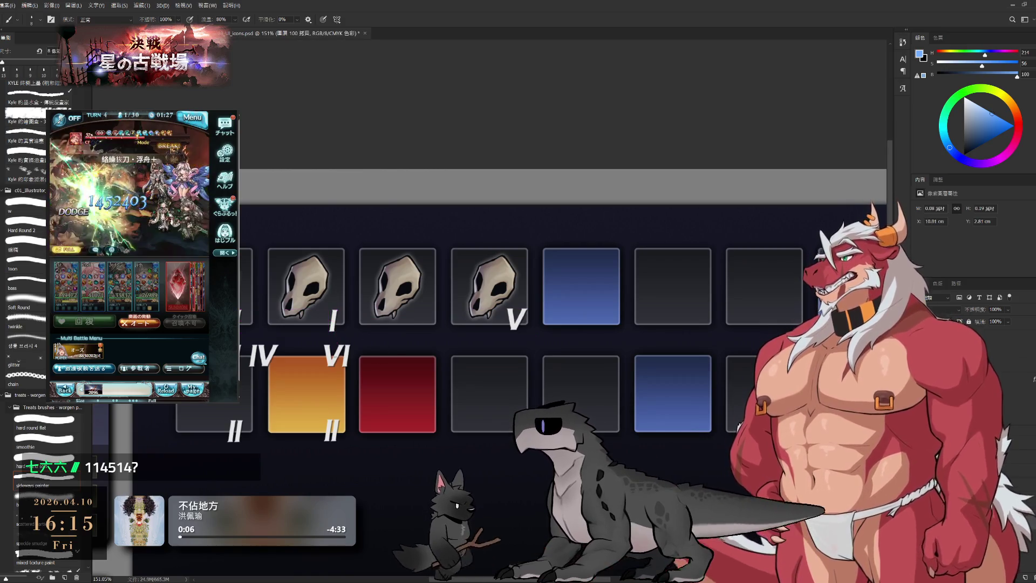
pyautogui.moveTo(468, 332); pyautogui.dragTo(426, 333)
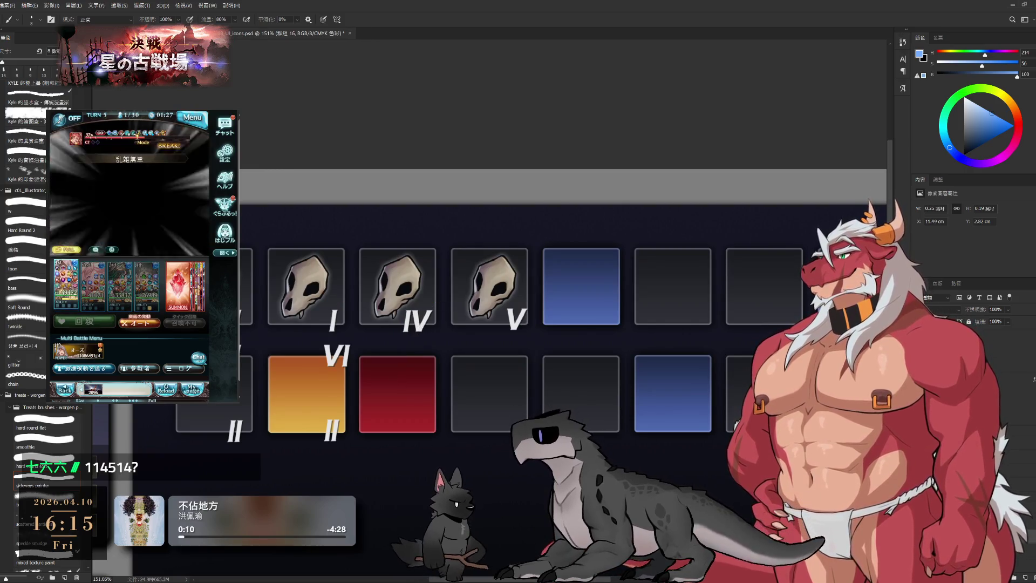
pyautogui.moveTo(499, 353); pyautogui.dragTo(435, 359)
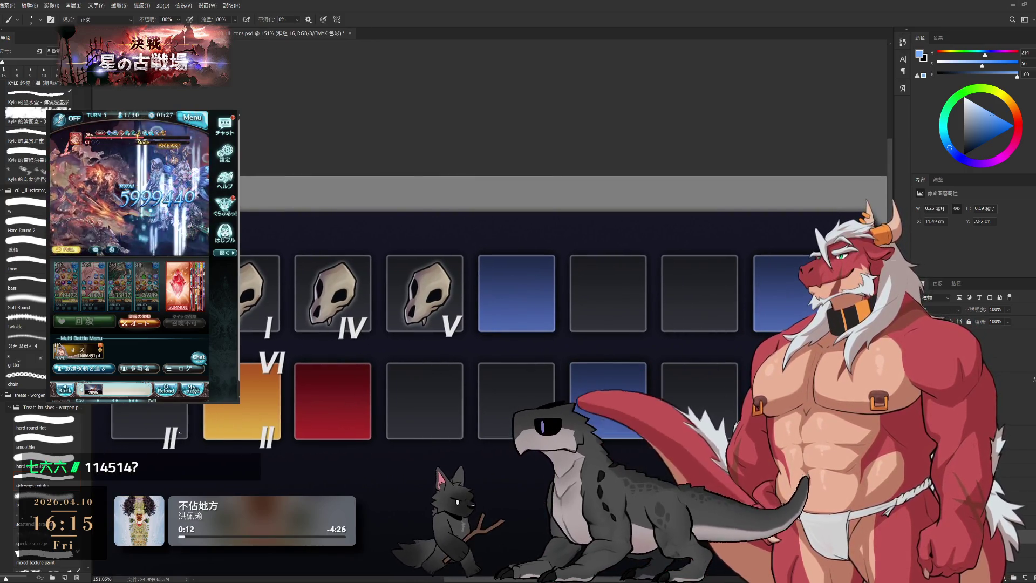
# Step: Label the right-hand top slots I, IV, VI and III with copied numerals
pyautogui.moveTo(267, 323); pyautogui.dragTo(543, 328)
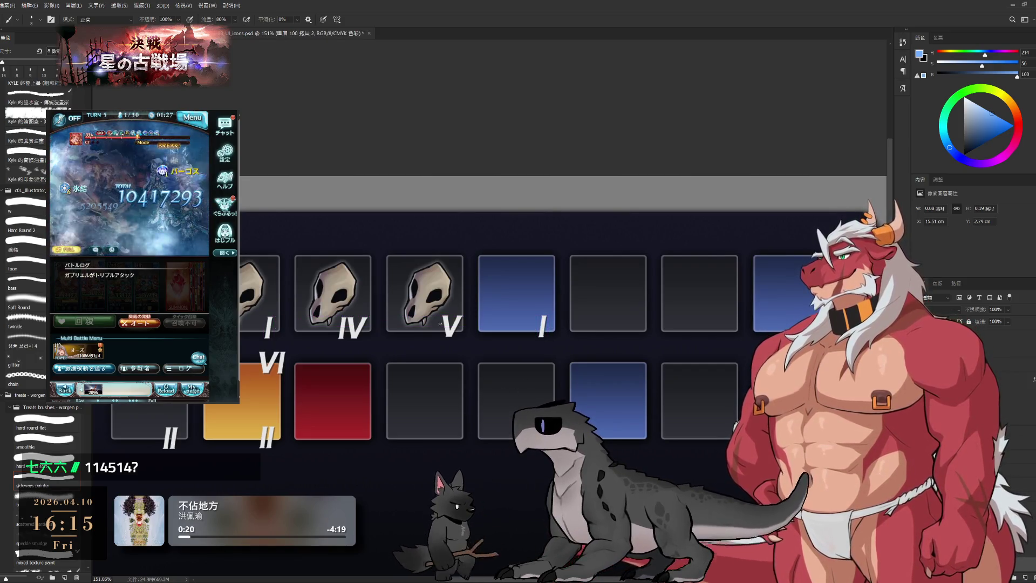
pyautogui.moveTo(359, 332); pyautogui.dragTo(635, 332)
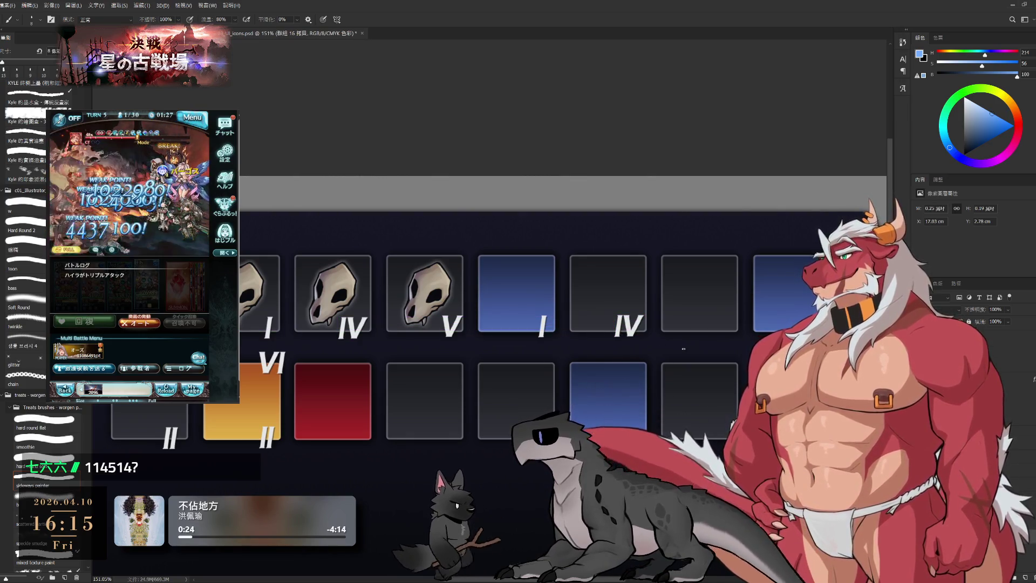
pyautogui.scroll(-2, 545, 366)
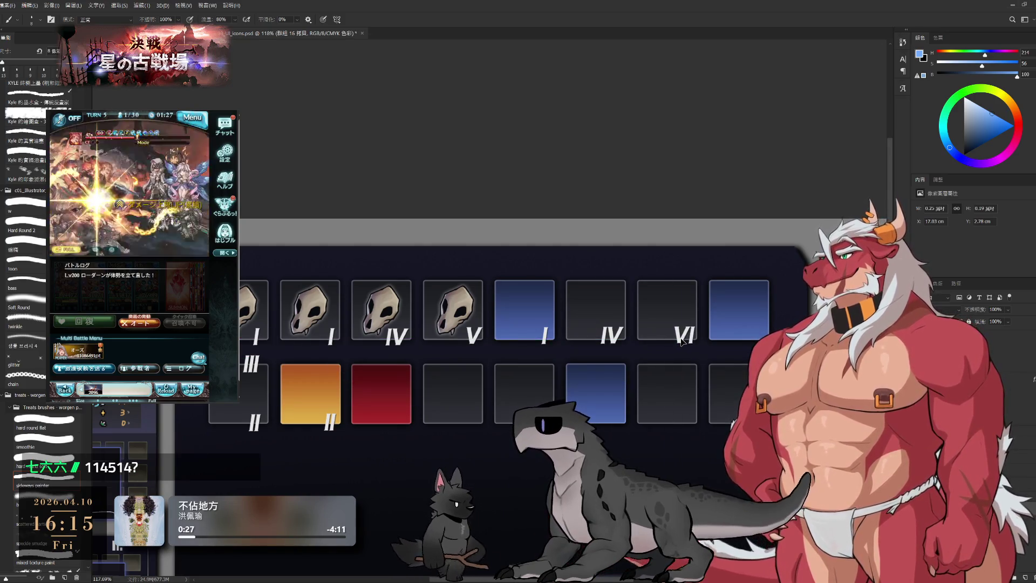
pyautogui.moveTo(682, 340); pyautogui.dragTo(683, 340)
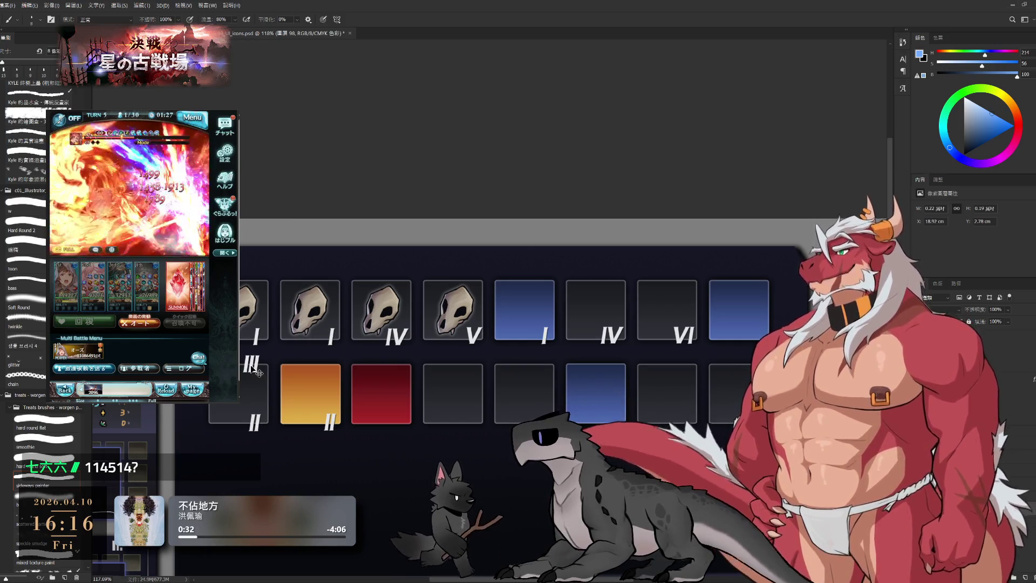
pyautogui.moveTo(257, 370); pyautogui.dragTo(760, 337)
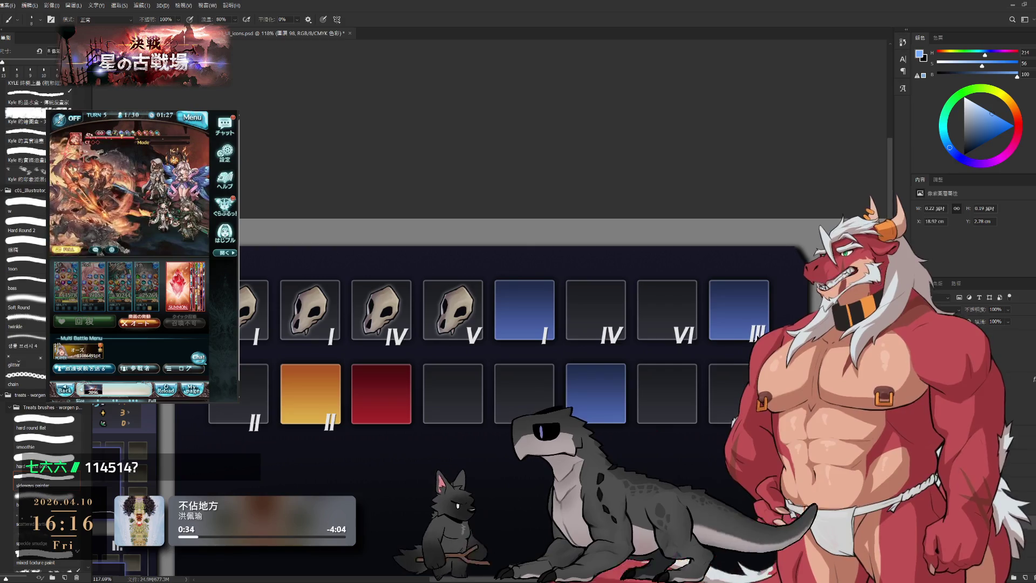
pyautogui.click(742, 353)
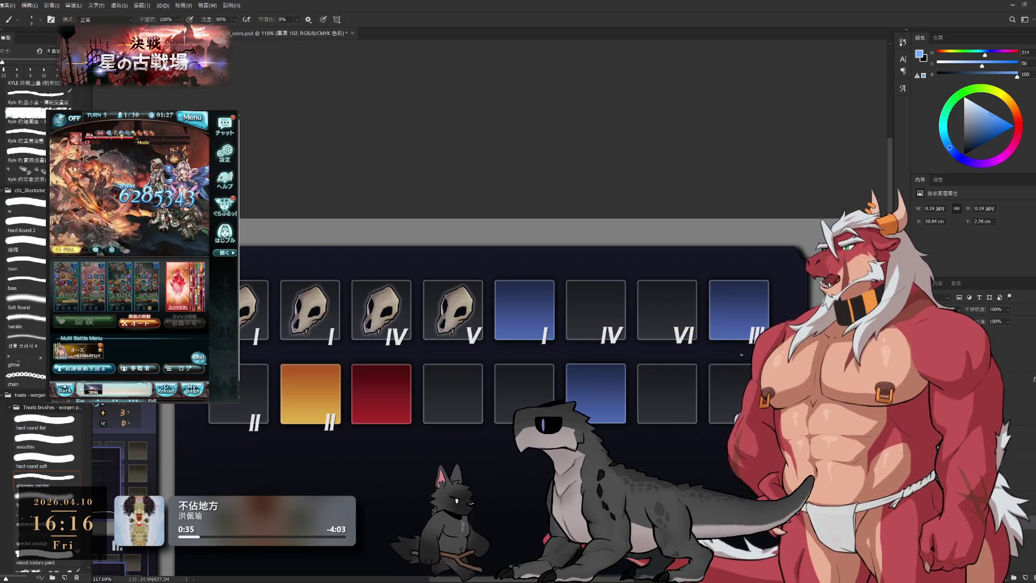
pyautogui.scroll(1, 742, 363)
pyautogui.scroll(1, 555, 351)
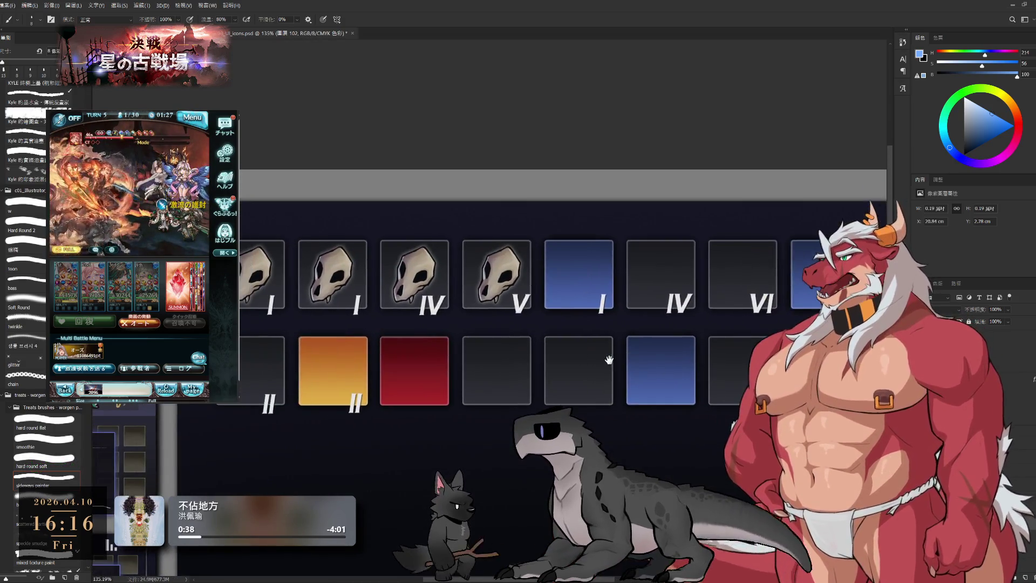
pyautogui.scroll(-1, 397, 389)
pyautogui.scroll(-1, 386, 379)
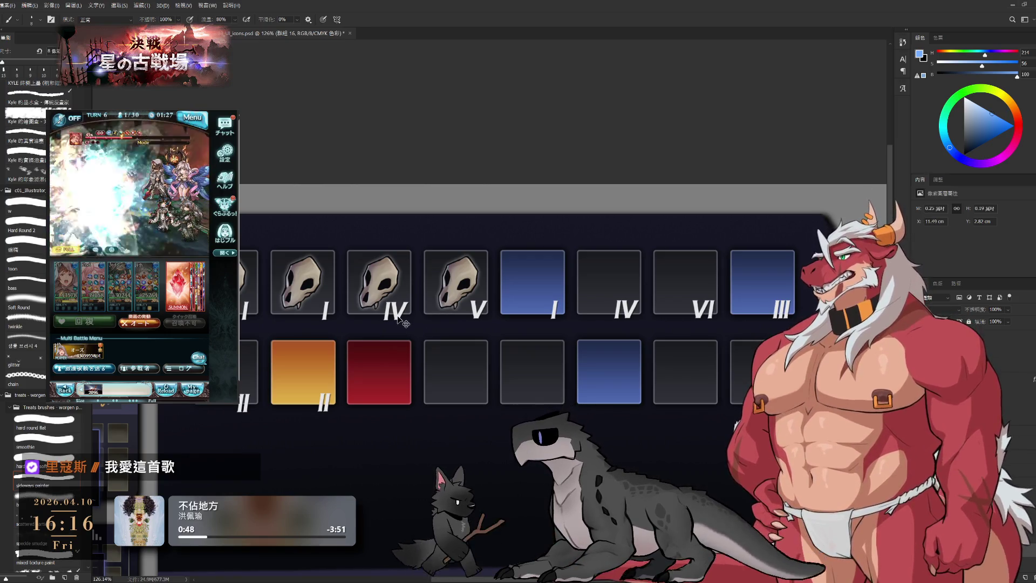
# Step: Label the first bottom slots with IV on the red tile and II beside it
pyautogui.moveTo(396, 310)
pyautogui.mouseDown()
pyautogui.moveTo(388, 419)
pyautogui.moveTo(396, 407)
pyautogui.mouseUp()
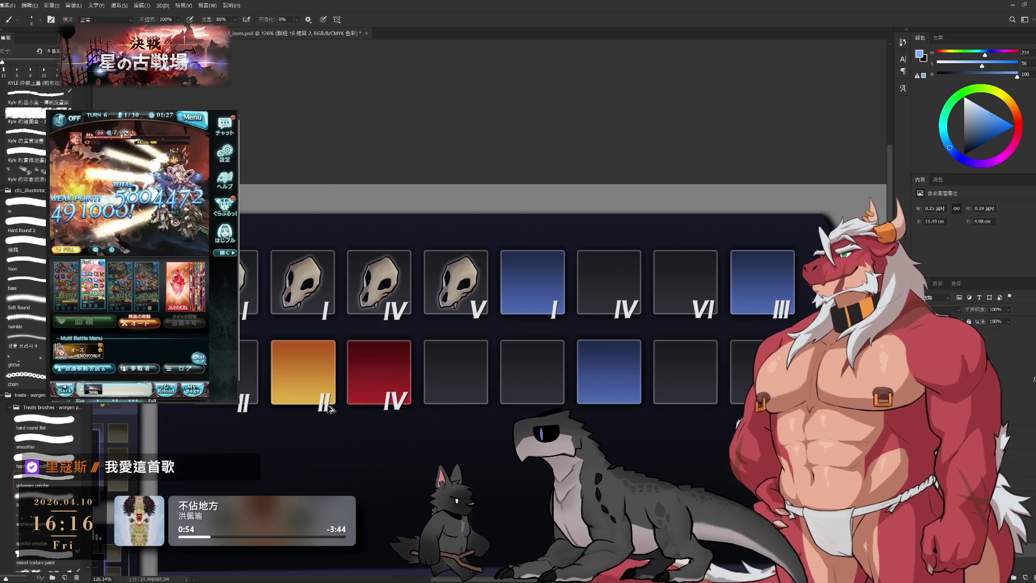
pyautogui.moveTo(324, 402); pyautogui.dragTo(479, 405)
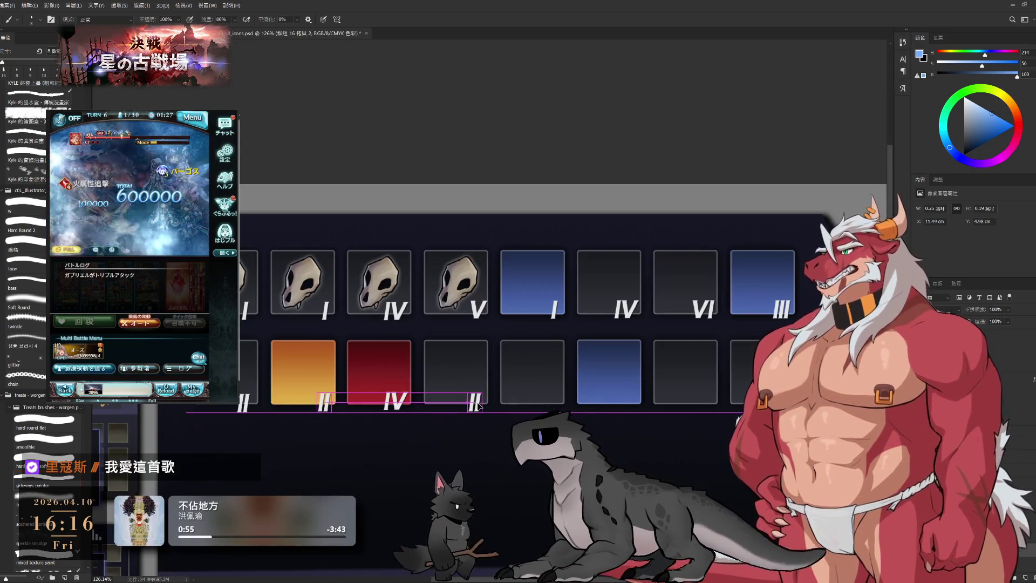
pyautogui.click(971, 340)
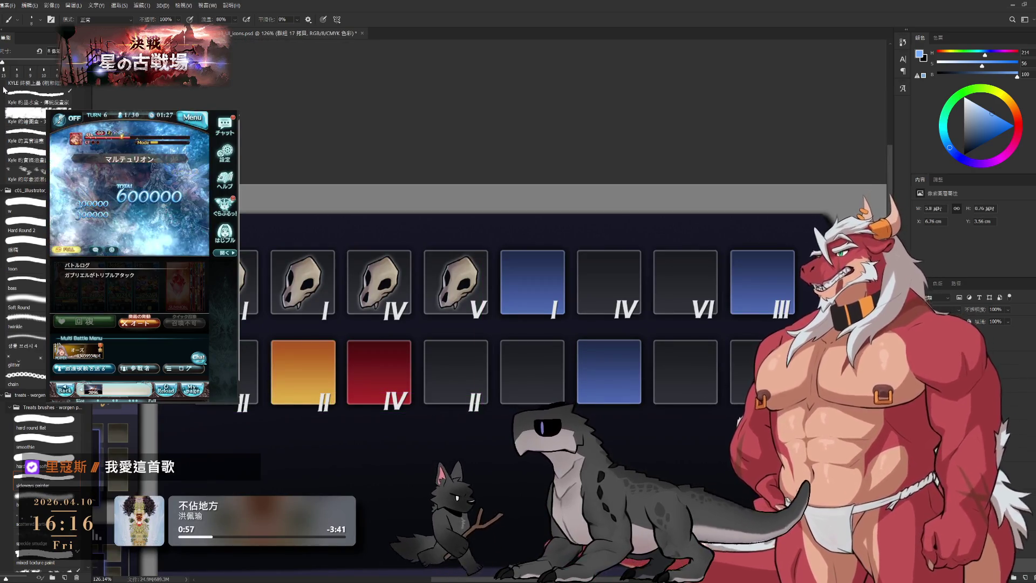
pyautogui.press('m')
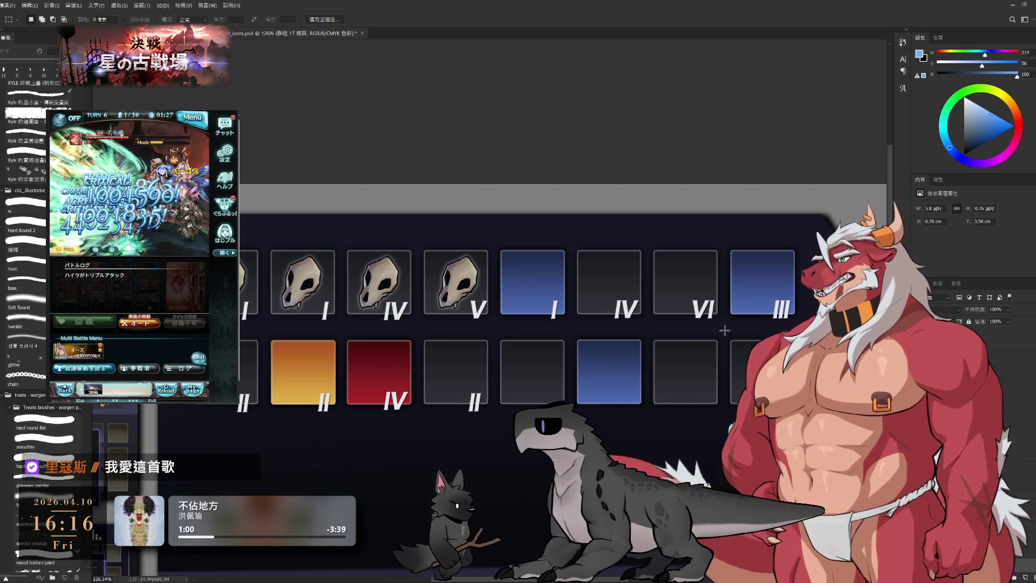
# Step: Copy skull icons into top-row slots five to eight, undoing a misplaced bottom-row copy
pyautogui.moveTo(725, 330); pyautogui.dragTo(802, 429)
pyautogui.scroll(-3, 782, 314)
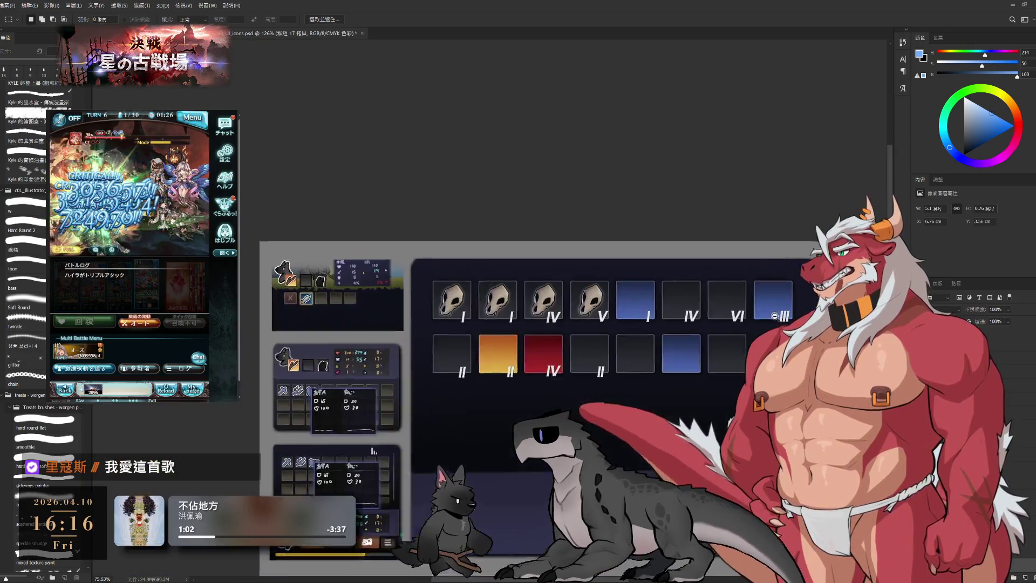
pyautogui.scroll(1, 842, 389)
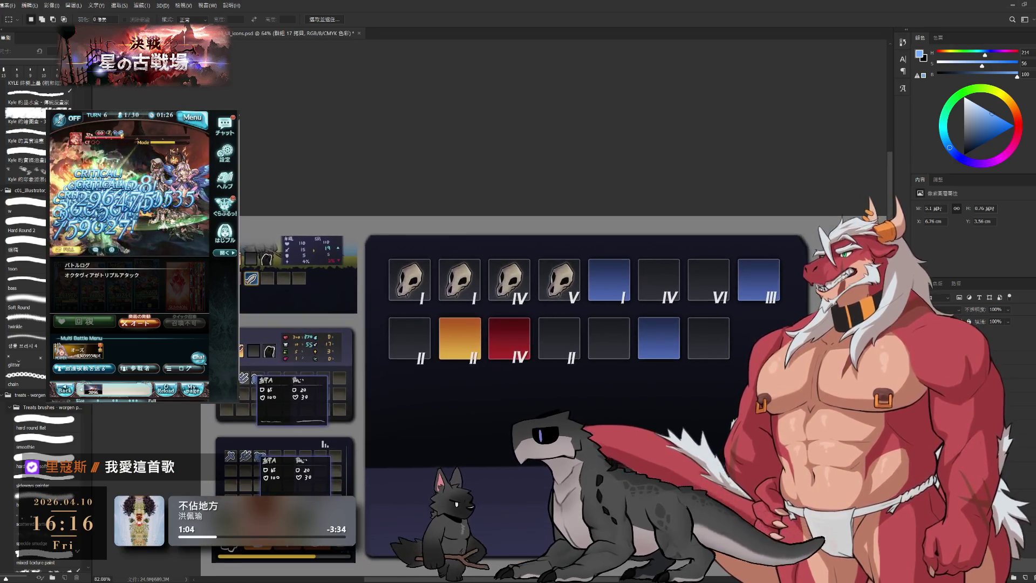
pyautogui.keyDown('ctrl'); pyautogui.click(560, 278); pyautogui.keyUp('ctrl')
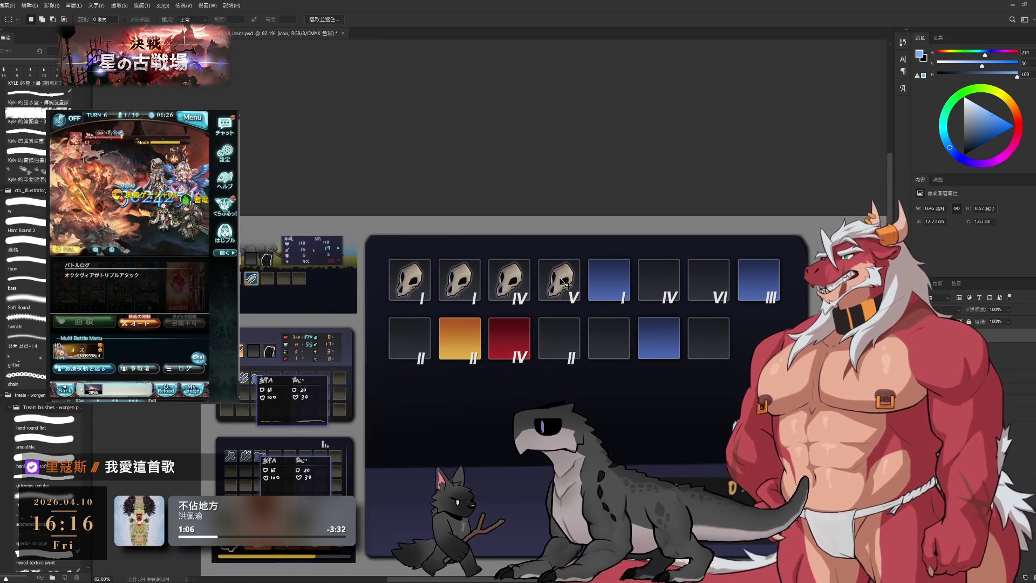
pyautogui.moveTo(559, 277); pyautogui.dragTo(609, 281)
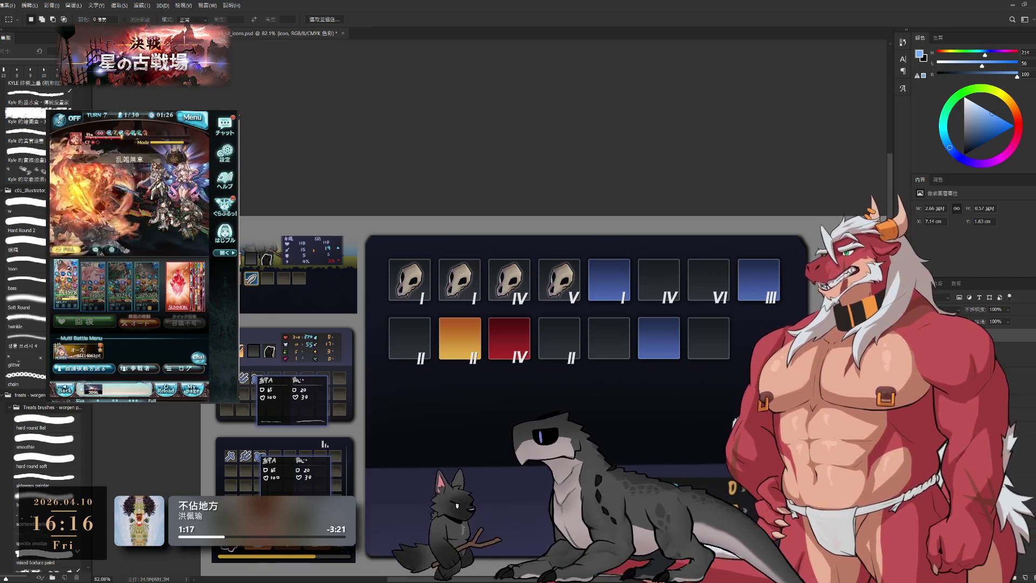
pyautogui.moveTo(704, 284)
pyautogui.mouseDown()
pyautogui.moveTo(760, 298)
pyautogui.moveTo(788, 366)
pyautogui.mouseUp()
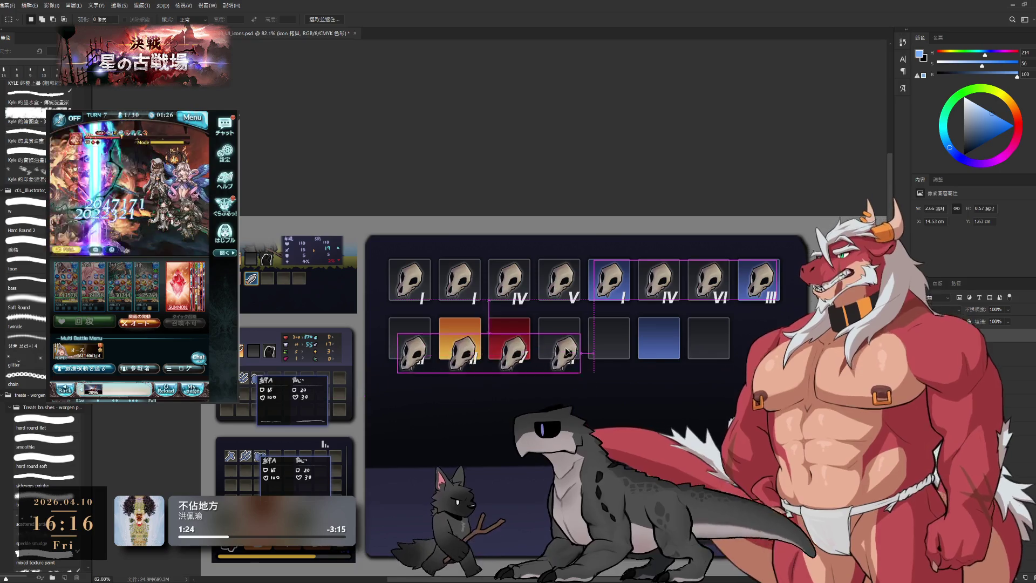
pyautogui.moveTo(556, 339); pyautogui.dragTo(560, 337)
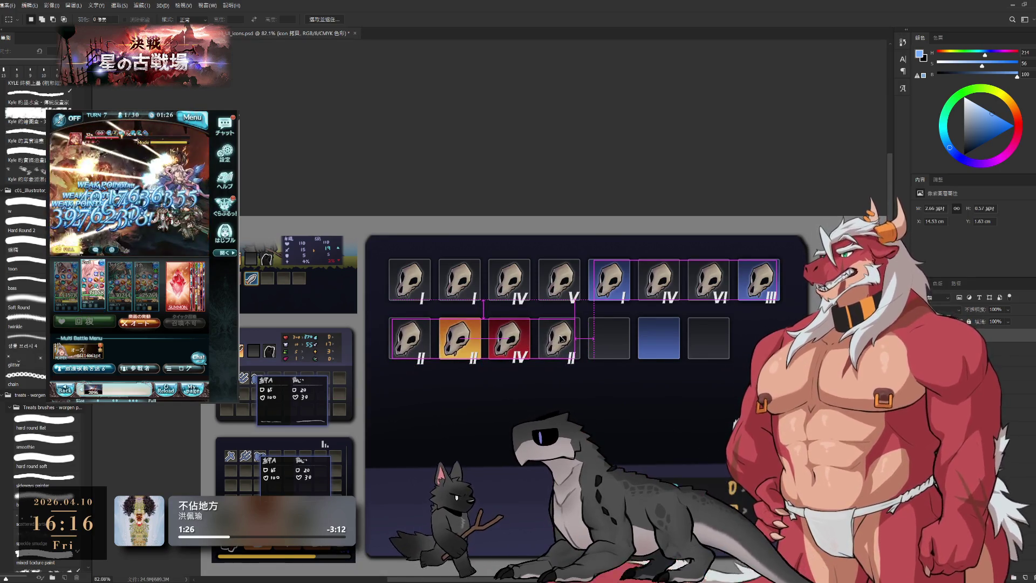
pyautogui.hotkey('ctrl', 'z')
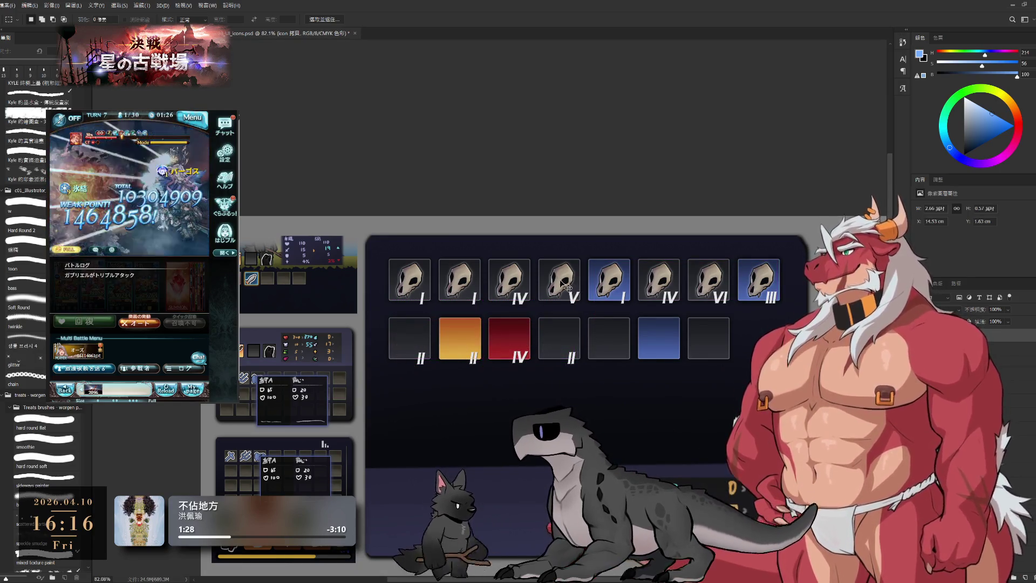
# Step: Copy the skulls into the empty second-row slots, including the blue one
pyautogui.moveTo(559, 279); pyautogui.dragTo(567, 344)
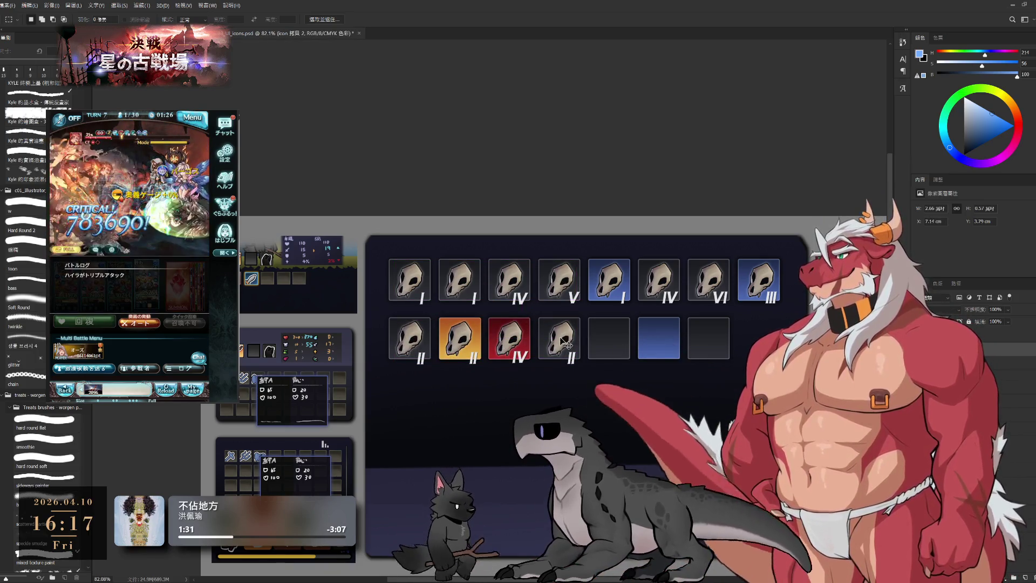
pyautogui.click(616, 285)
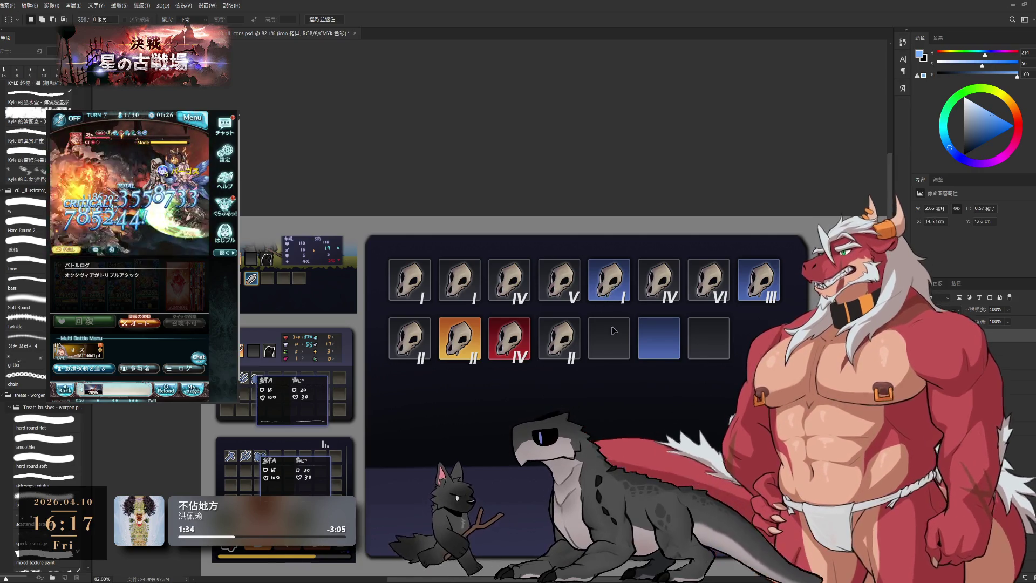
pyautogui.moveTo(613, 329); pyautogui.dragTo(615, 335)
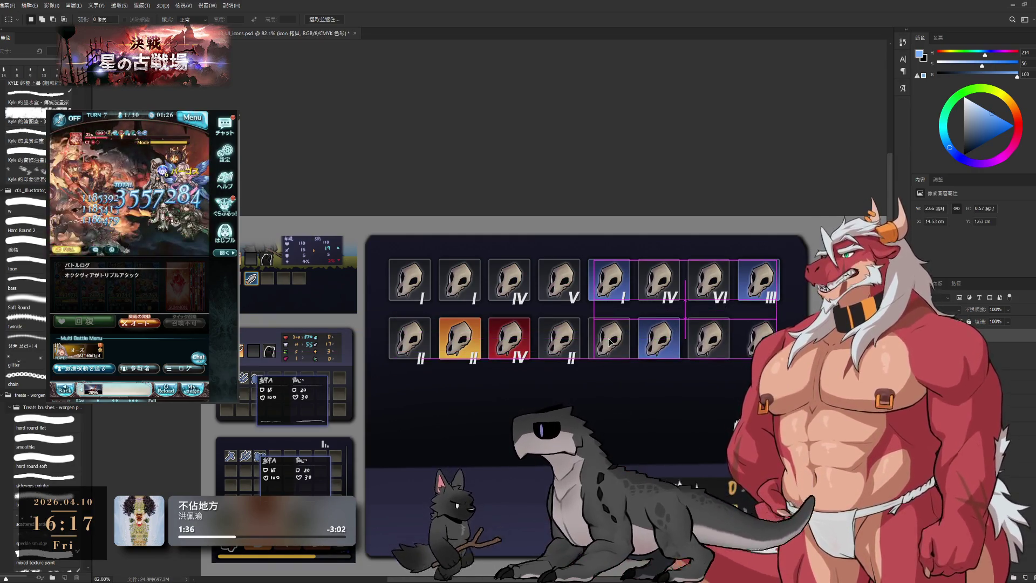
pyautogui.moveTo(724, 389); pyautogui.dragTo(753, 328)
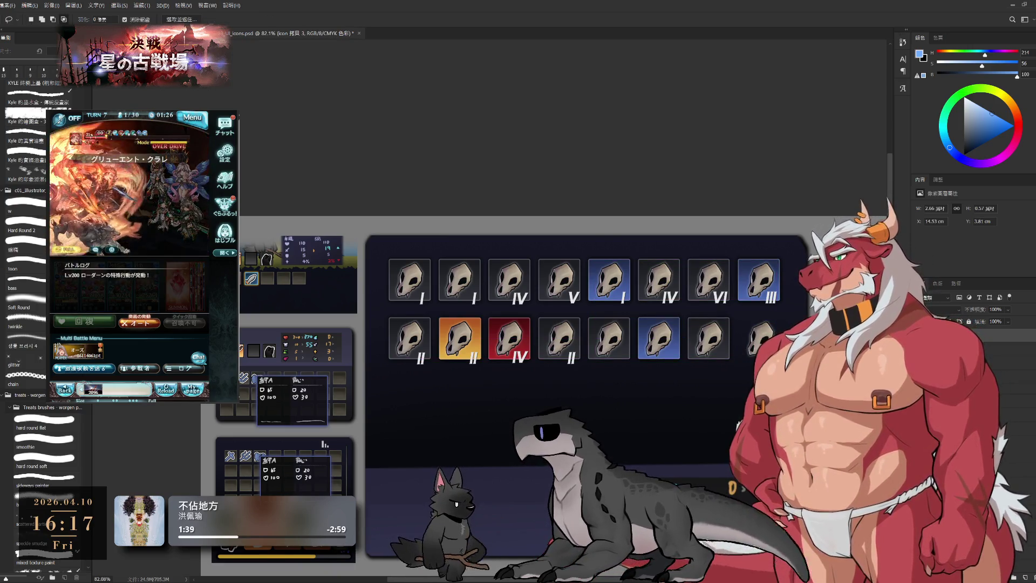
# Step: Delete the surplus eighth skull in the second row with a marquee selection
pyautogui.hotkey('shift', 'm')
pyautogui.moveTo(735, 312); pyautogui.dragTo(818, 397)
pyautogui.press('Delete')
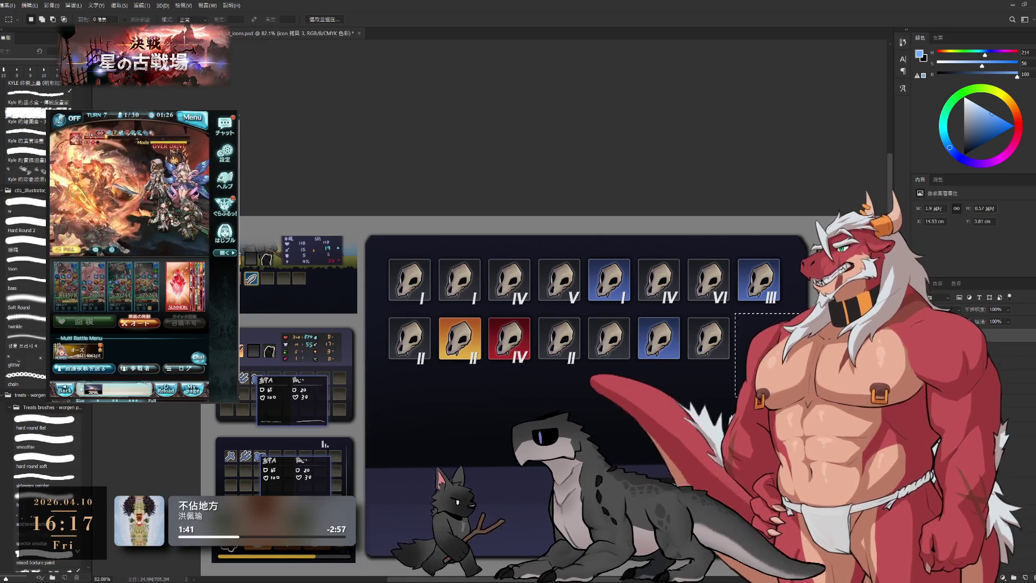
pyautogui.scroll(-3, 631, 412)
pyautogui.scroll(-1, 631, 411)
pyautogui.scroll(-1, 631, 412)
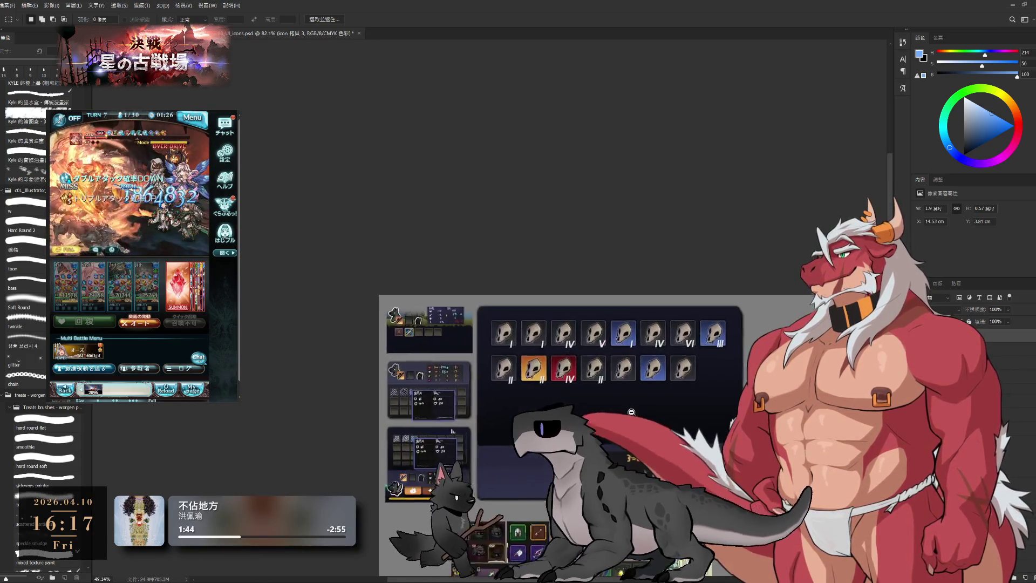
pyautogui.scroll(1, 631, 411)
pyautogui.scroll(1, 631, 411)
pyautogui.scroll(1, 631, 412)
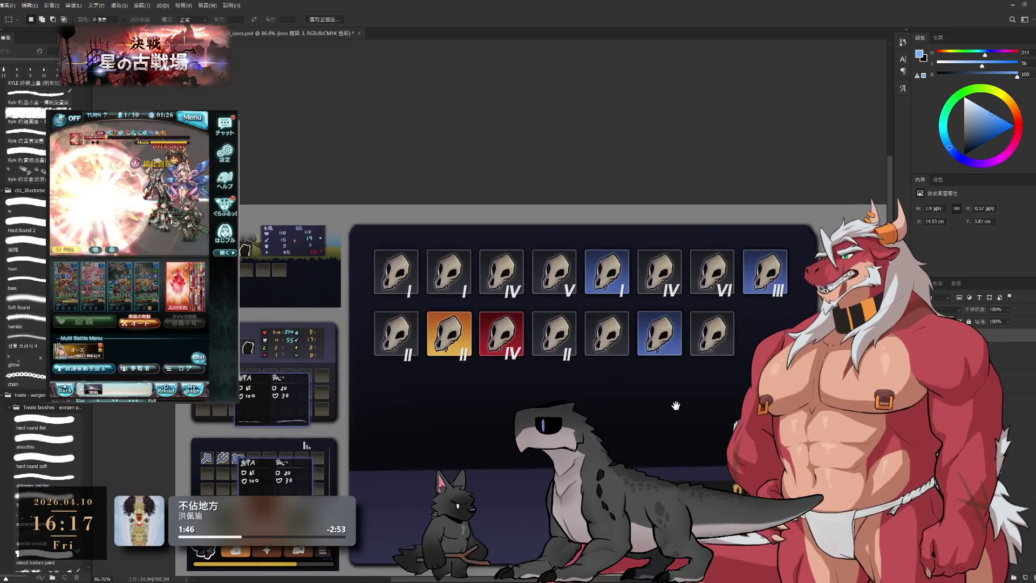
# Step: Place numerals I, I and III under the three new second-row skulls
pyautogui.moveTo(676, 405); pyautogui.dragTo(674, 392)
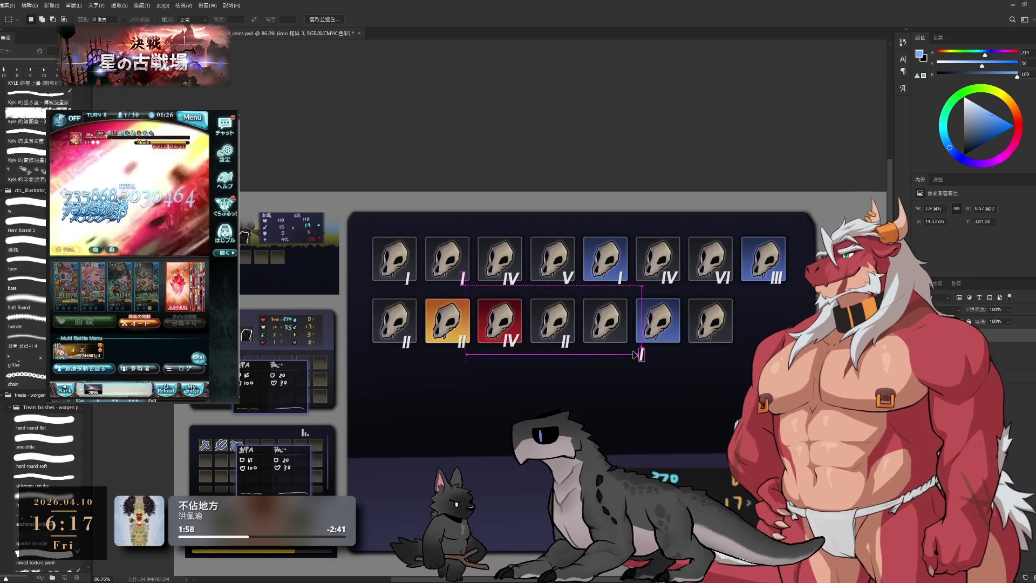
pyautogui.moveTo(636, 353); pyautogui.dragTo(618, 340)
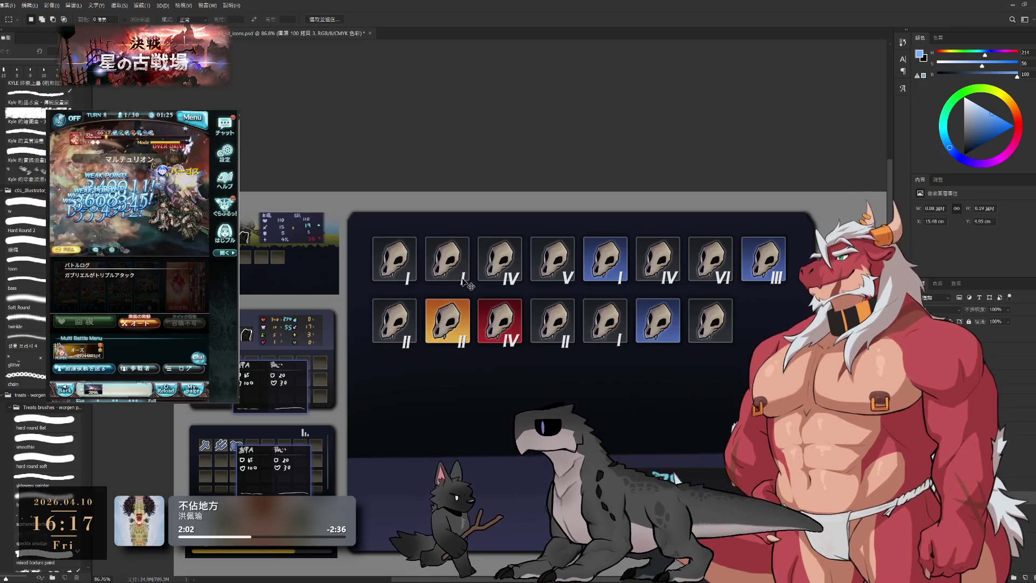
pyautogui.moveTo(464, 281); pyautogui.dragTo(673, 341)
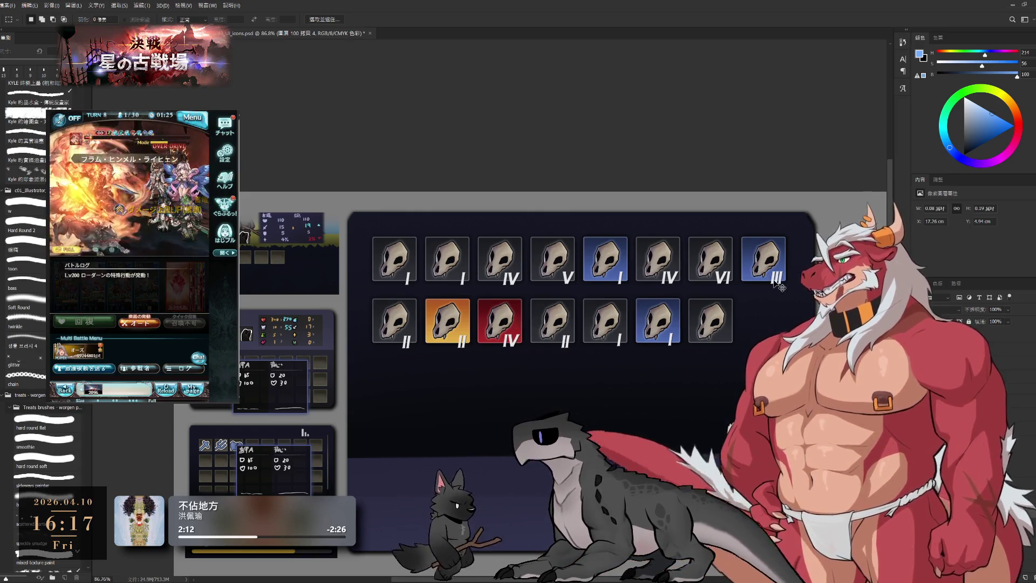
pyautogui.moveTo(719, 347); pyautogui.dragTo(721, 339)
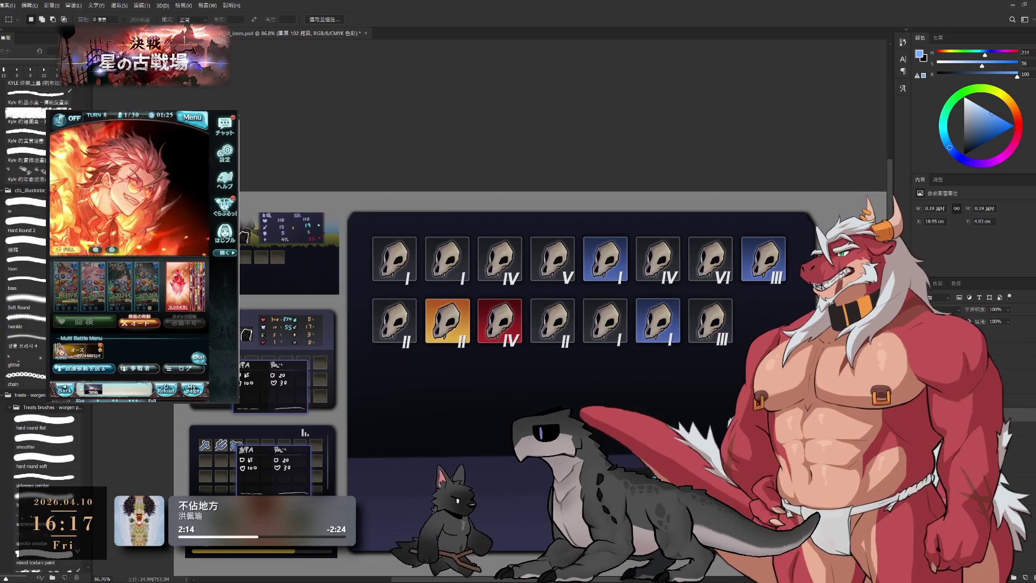
pyautogui.scroll(2, 709, 340)
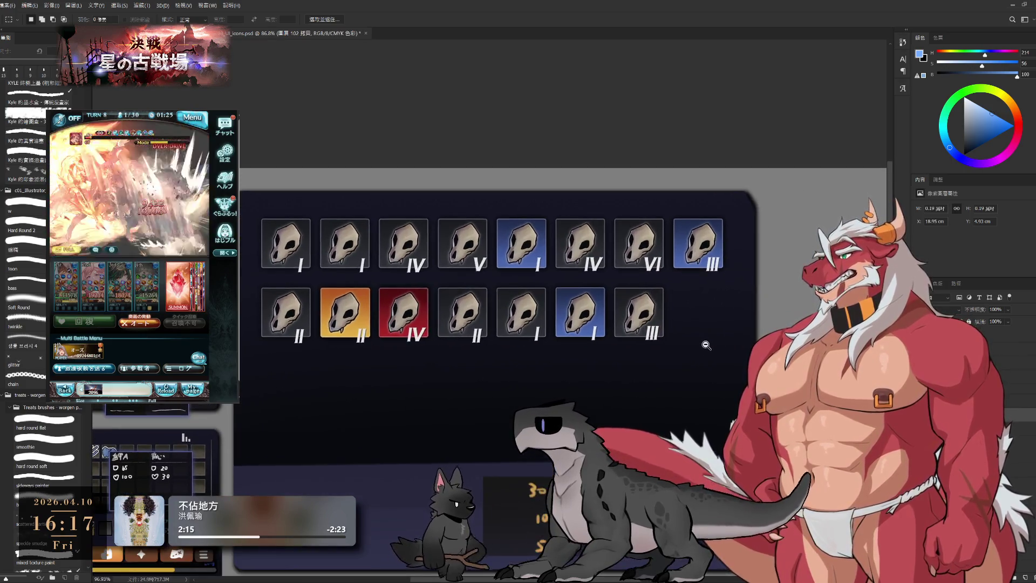
pyautogui.scroll(-1, 709, 340)
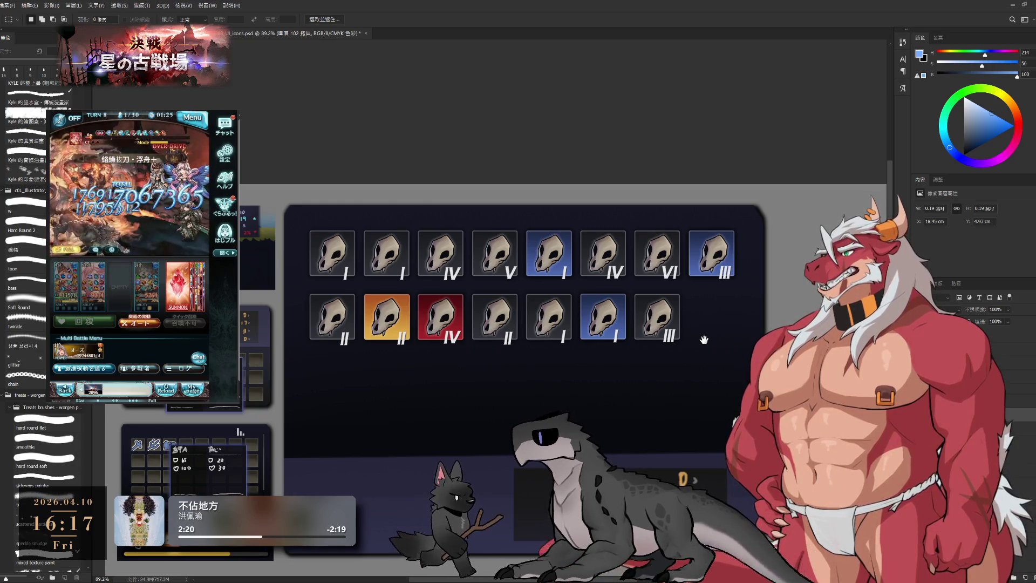
# Step: Merge layers down and remove the III–VI numeral labels from the grid
pyautogui.moveTo(704, 339); pyautogui.dragTo(707, 313)
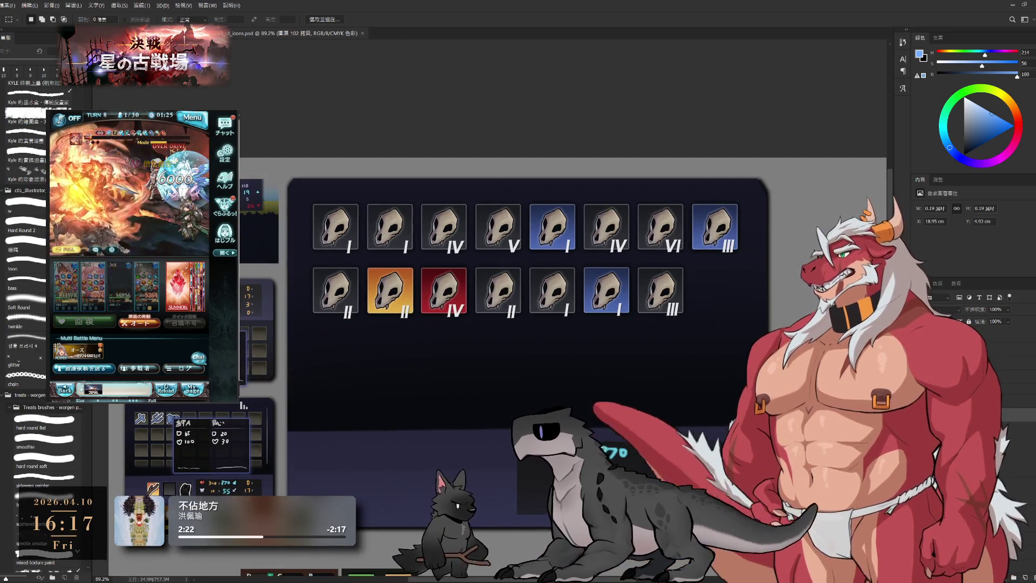
pyautogui.hotkey('ctrl', 'e')
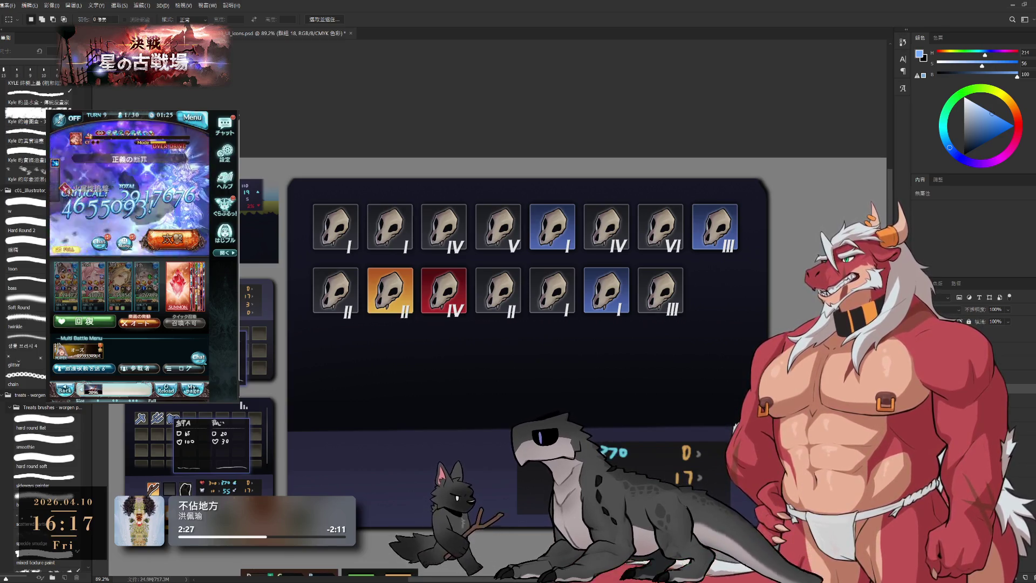
pyautogui.hotkey('ctrl', 'e')
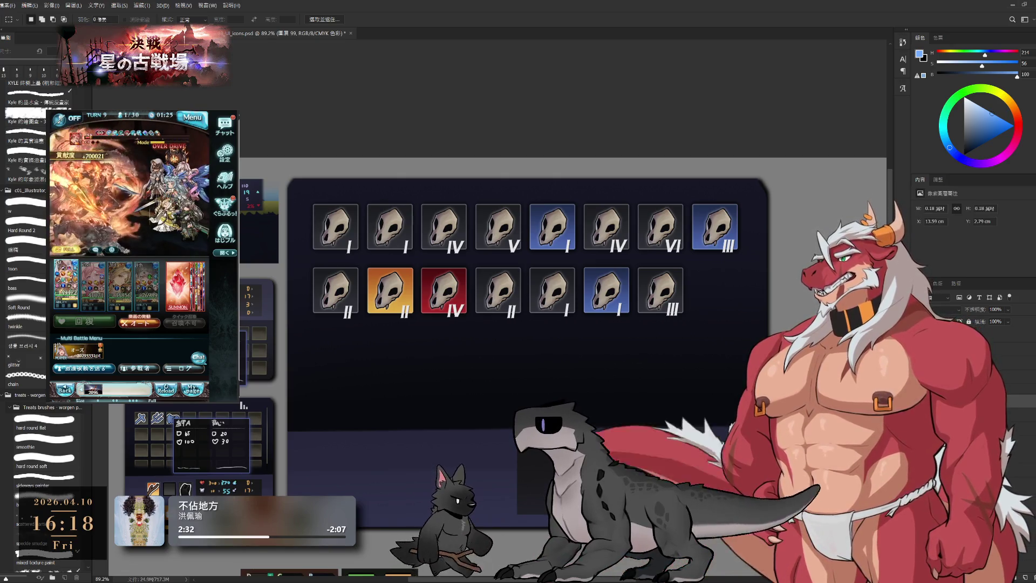
pyautogui.press('Delete')
pyautogui.moveTo(411, 254); pyautogui.dragTo(354, 257)
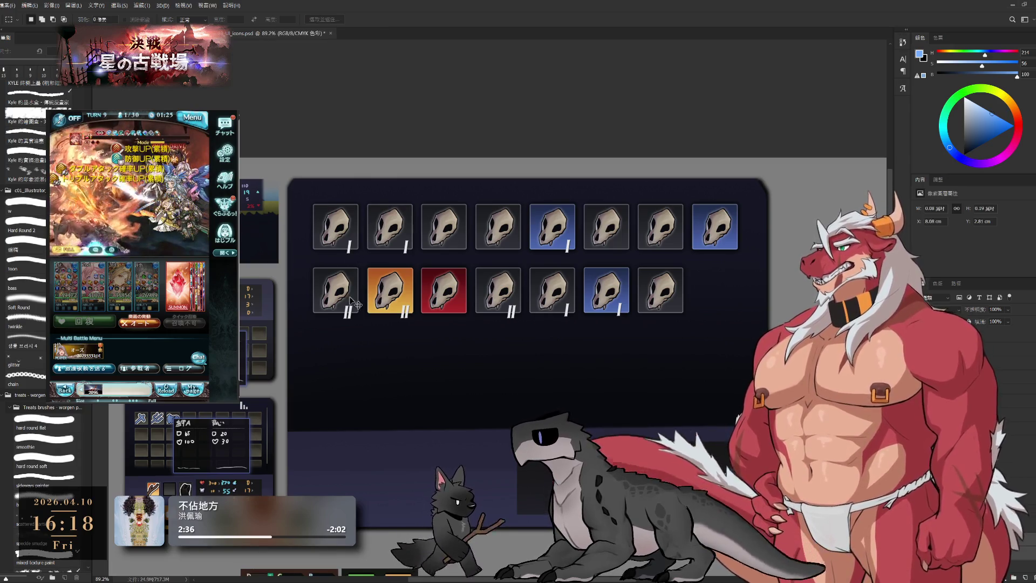
pyautogui.scroll(3, 416, 301)
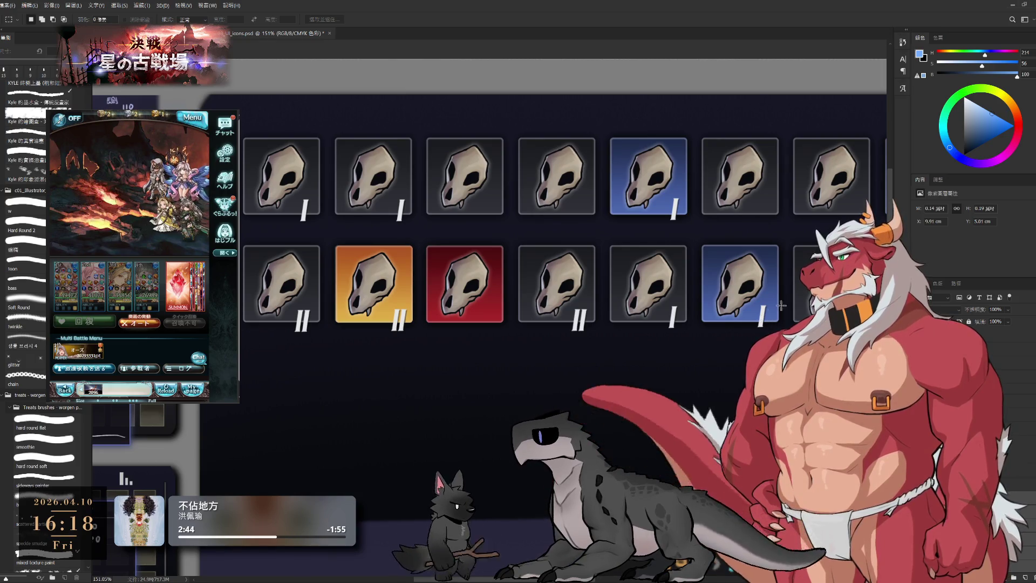
pyautogui.hotkey('ctrl', 'z')
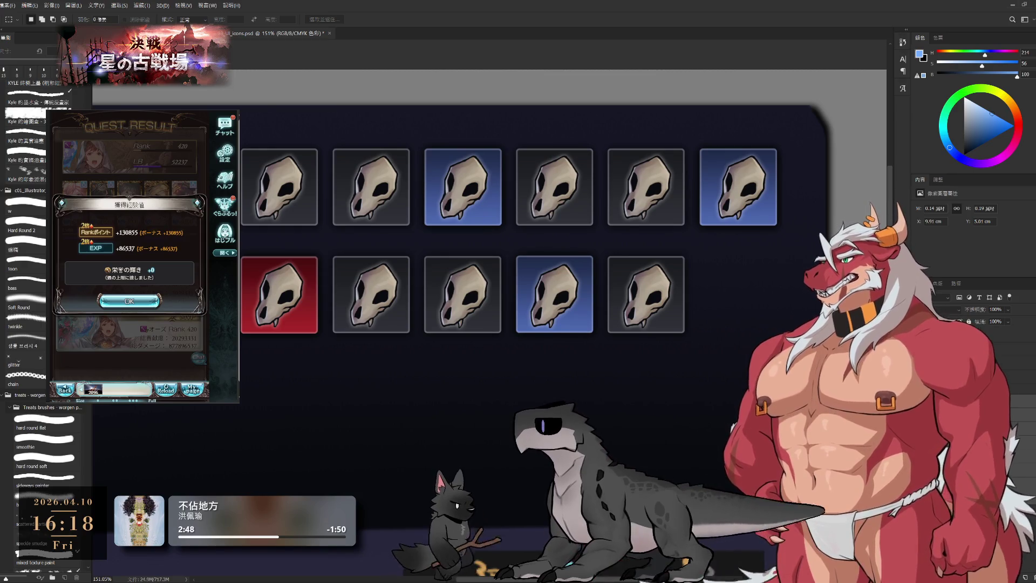
pyautogui.hotkey('ctrl', 'z')
pyautogui.scroll(-2, 712, 320)
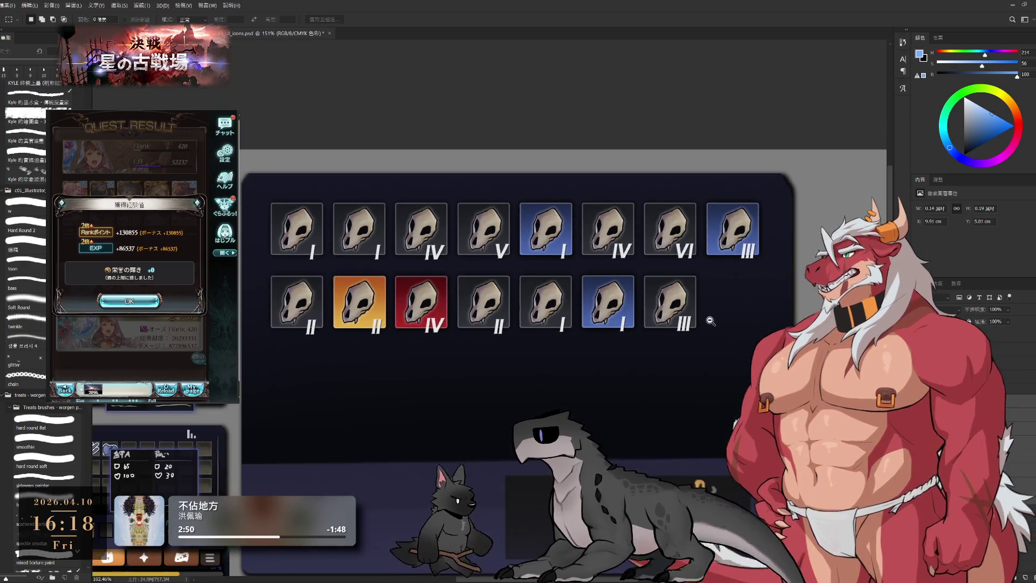
pyautogui.hotkey('ctrl', 'shift', 'alt', 'n')
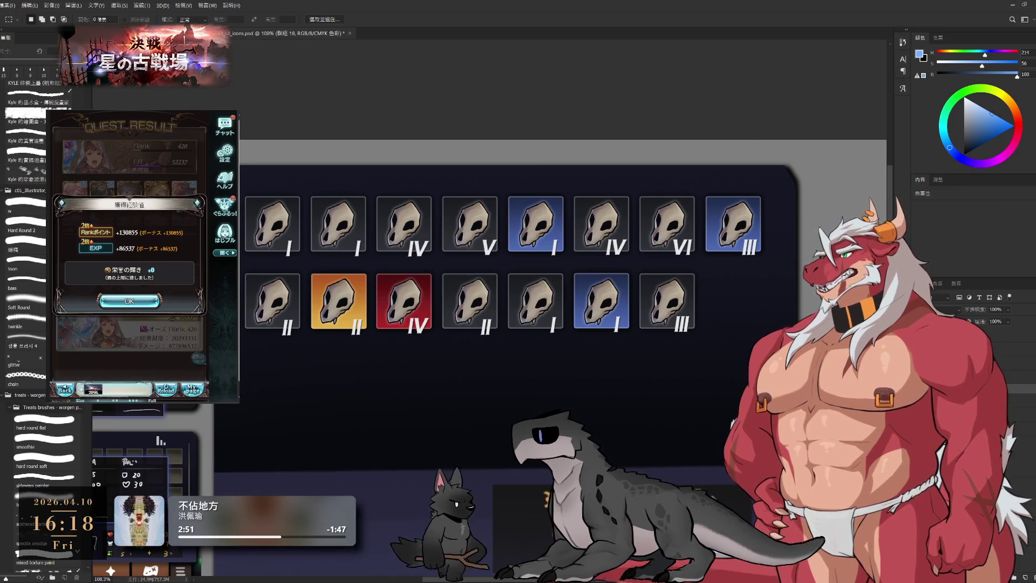
pyautogui.hotkey('ctrl', 't')
pyautogui.moveTo(561, 304); pyautogui.dragTo(545, 304)
pyautogui.press('Return')
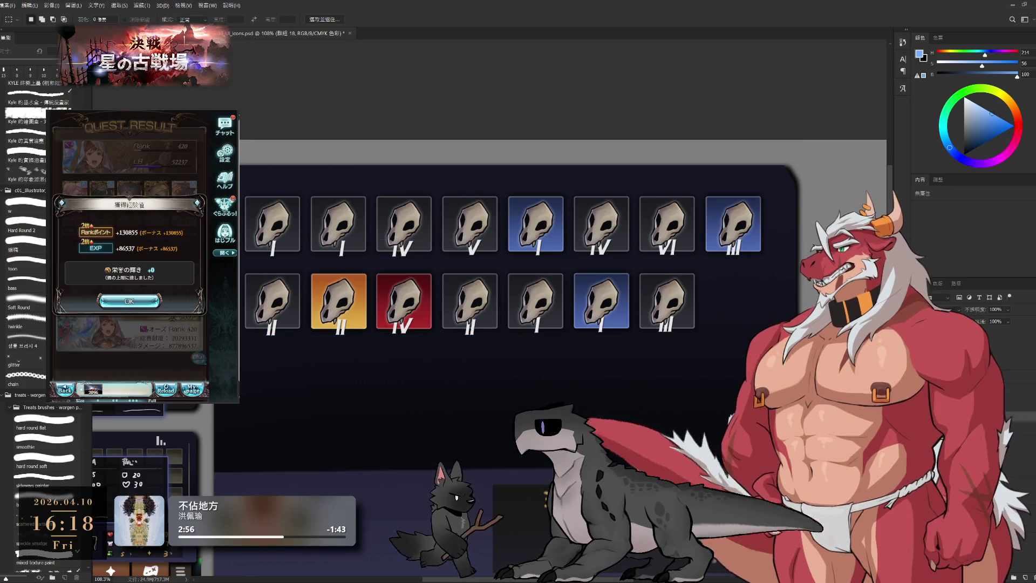
pyautogui.hotkey('ctrl', 'alt', 'a')
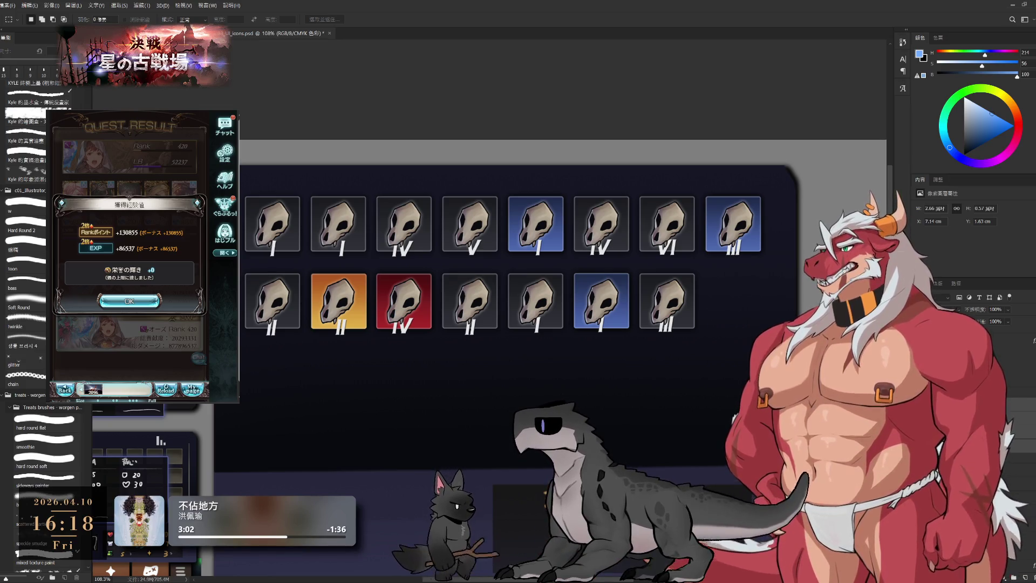
pyautogui.hotkey('ctrl', 'e')
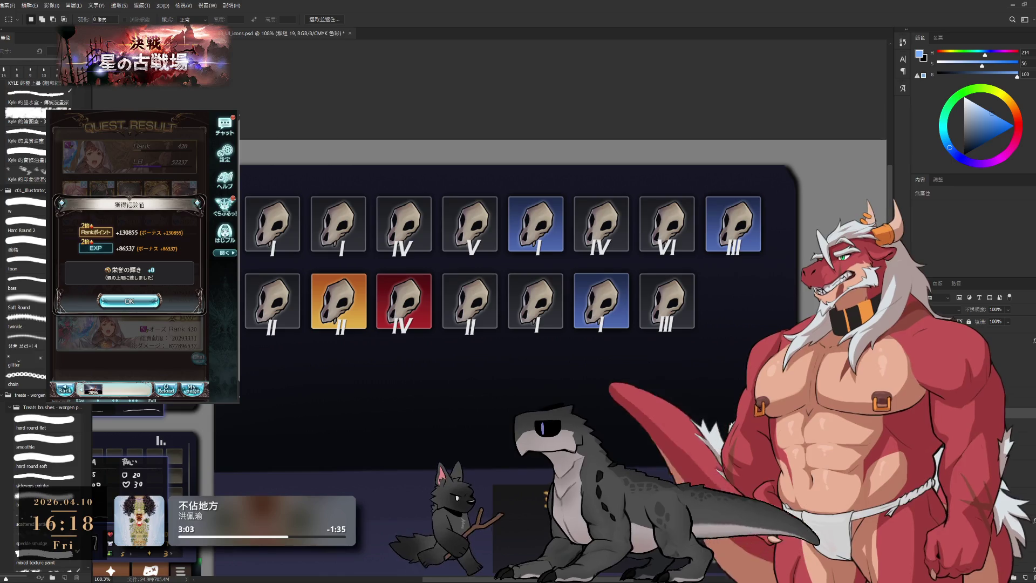
pyautogui.moveTo(634, 359); pyautogui.dragTo(616, 359)
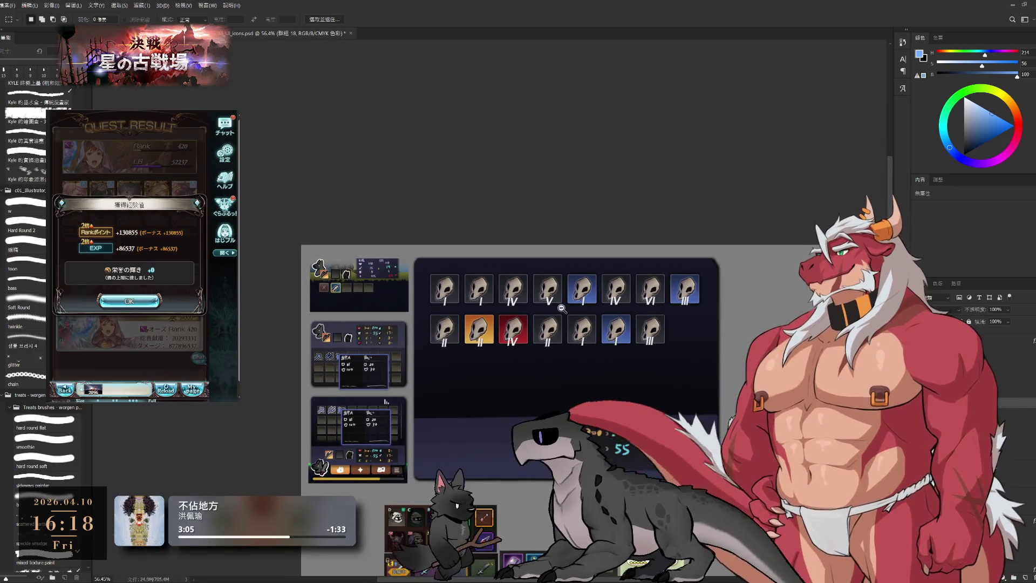
pyautogui.moveTo(561, 307); pyautogui.dragTo(748, 330)
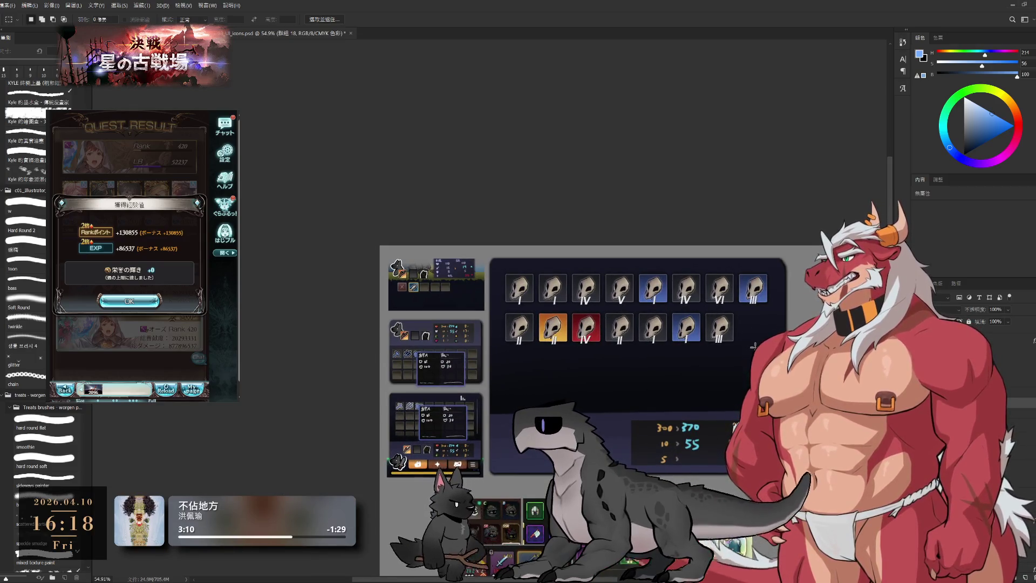
pyautogui.moveTo(576, 330); pyautogui.dragTo(654, 301)
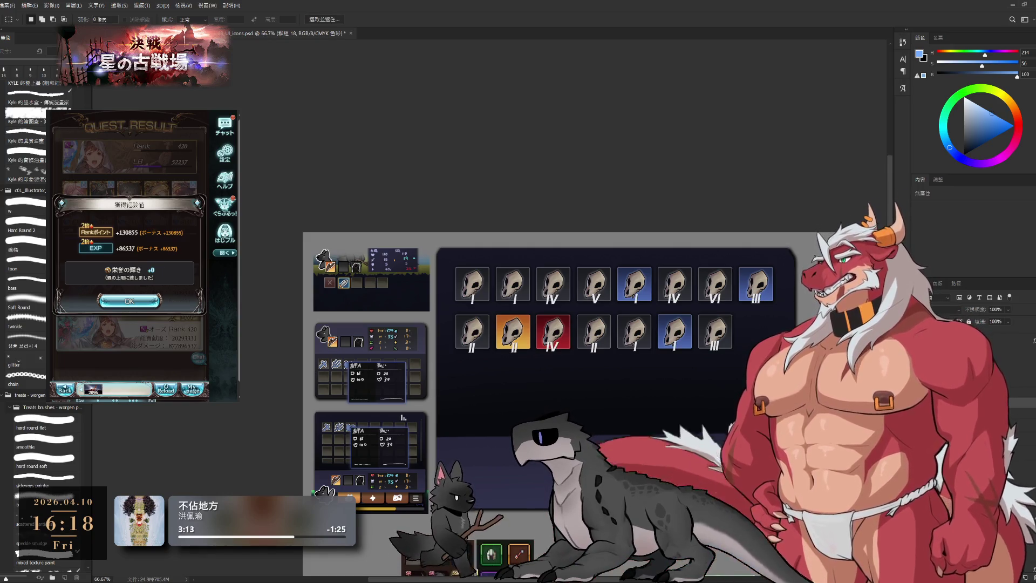
pyautogui.hotkey('ctrl', 't')
pyautogui.moveTo(620, 326); pyautogui.dragTo(640, 335)
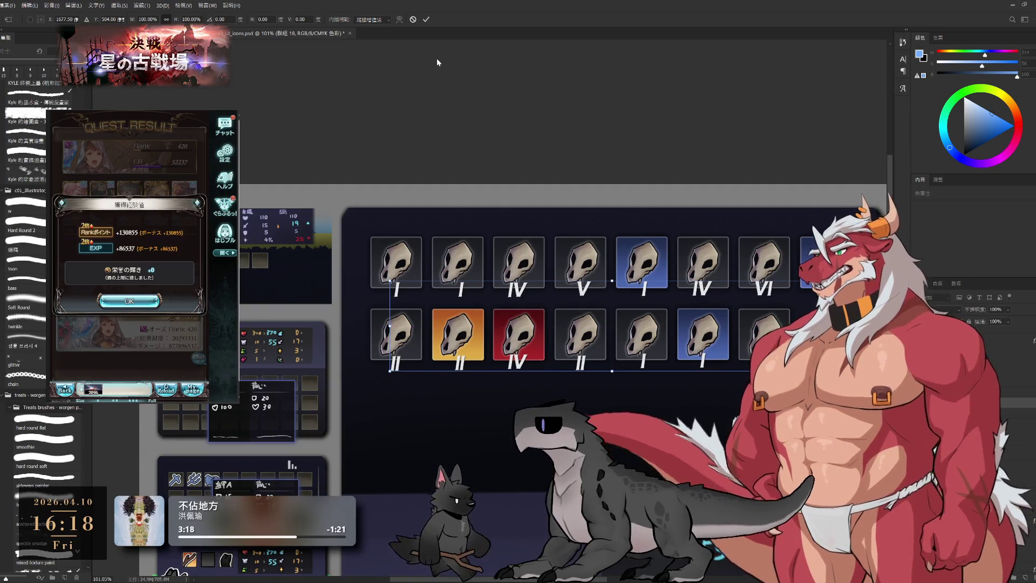
pyautogui.press('Return')
pyautogui.moveTo(698, 236); pyautogui.dragTo(581, 235)
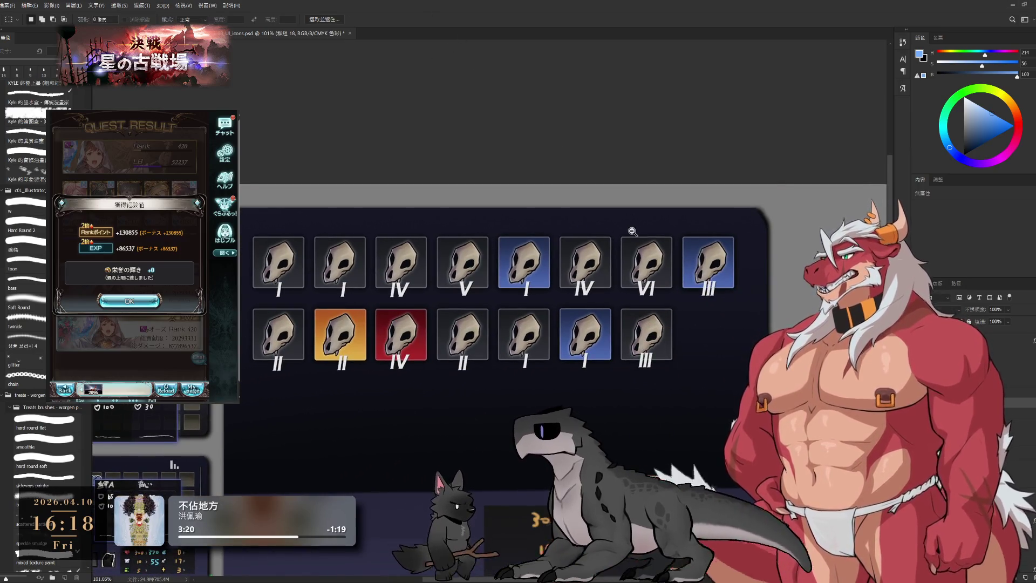
pyautogui.scroll(-2, 632, 231)
pyautogui.moveTo(701, 240); pyautogui.dragTo(726, 240)
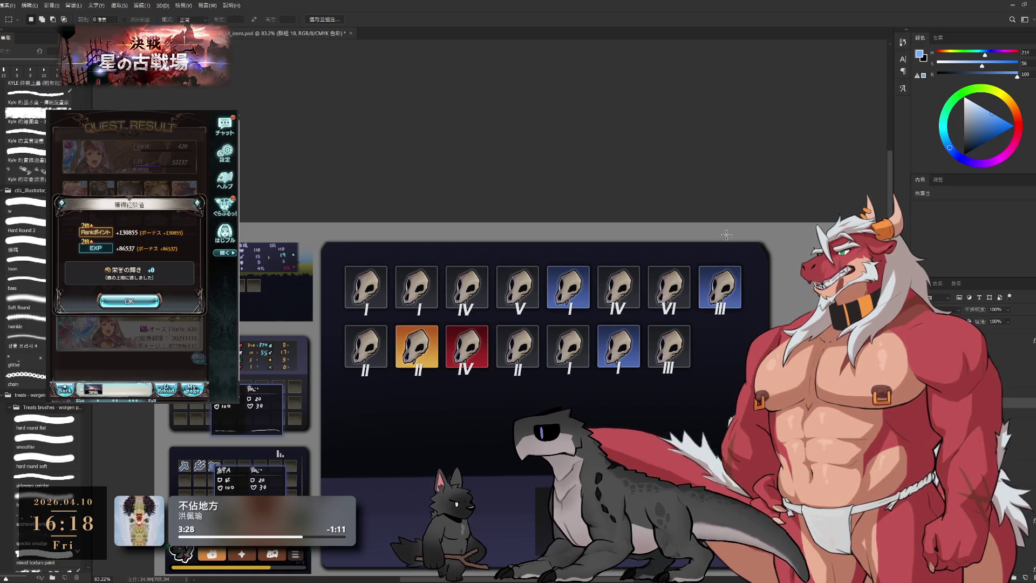
pyautogui.moveTo(725, 235)
pyautogui.mouseDown()
pyautogui.moveTo(714, 254)
pyautogui.moveTo(724, 256)
pyautogui.mouseUp()
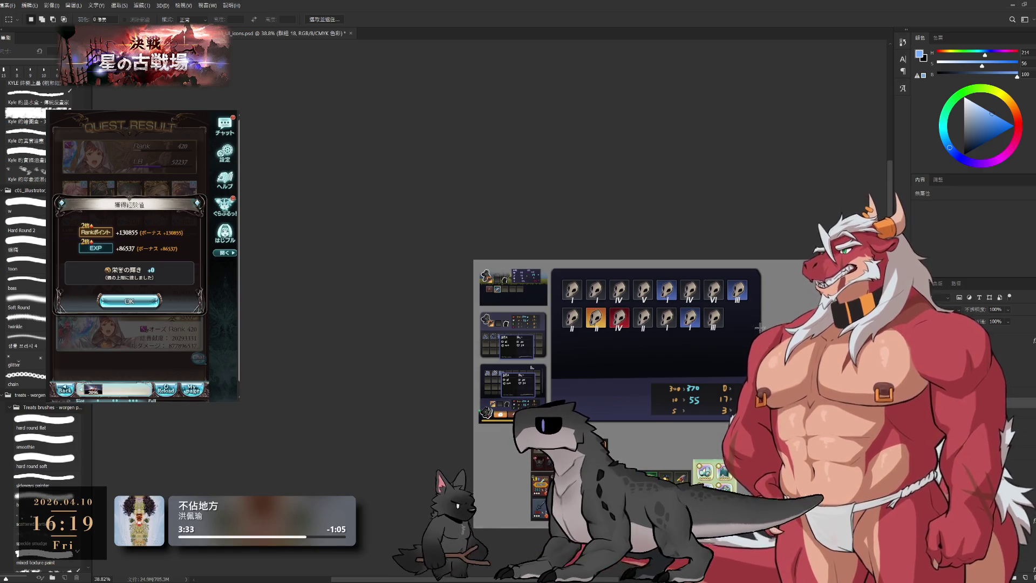
pyautogui.click(655, 340)
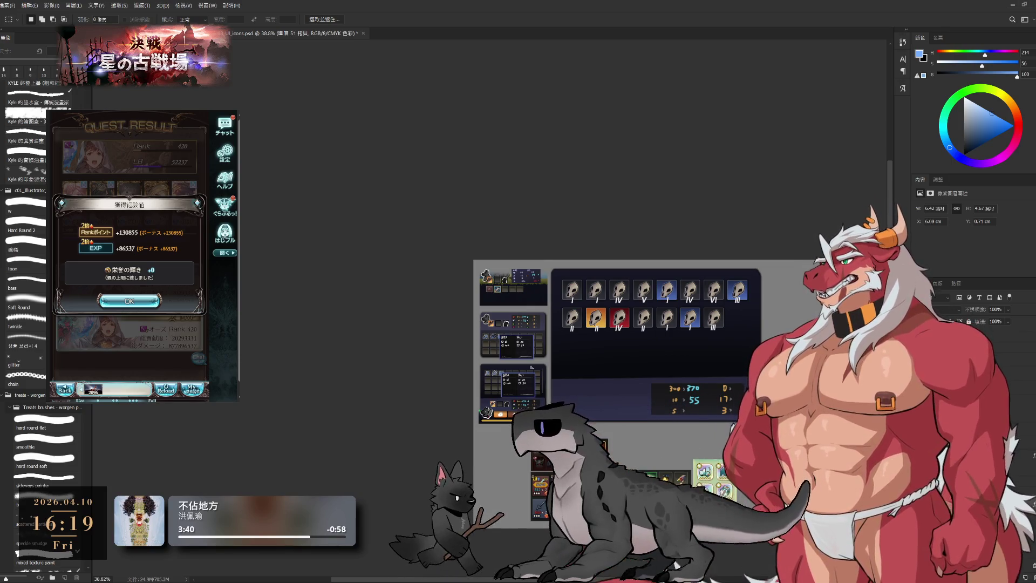
# Step: Advance the game to the next battle and select the second icon-row layer
pyautogui.click(130, 300)
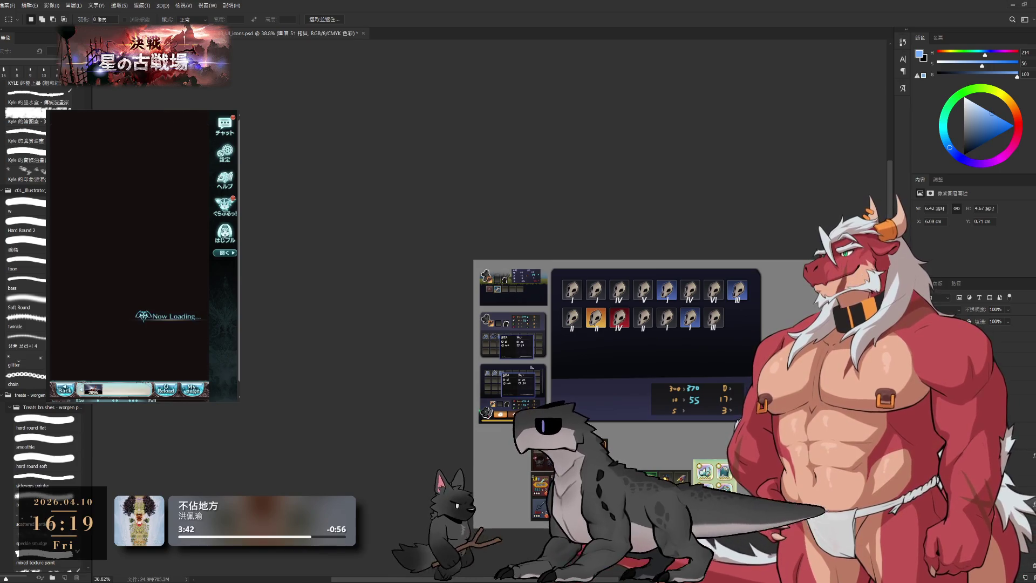
pyautogui.click(176, 365)
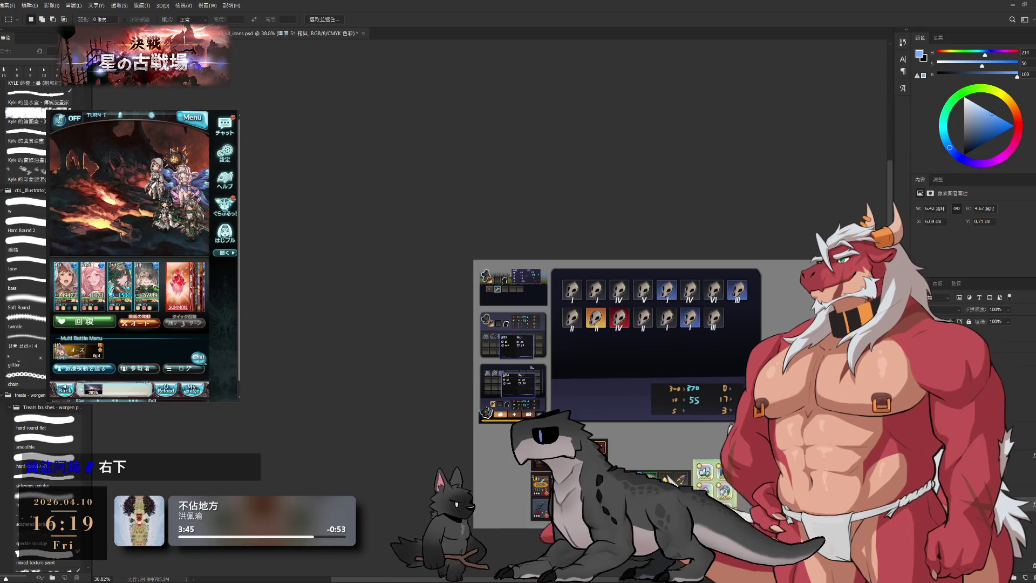
pyautogui.press('h')
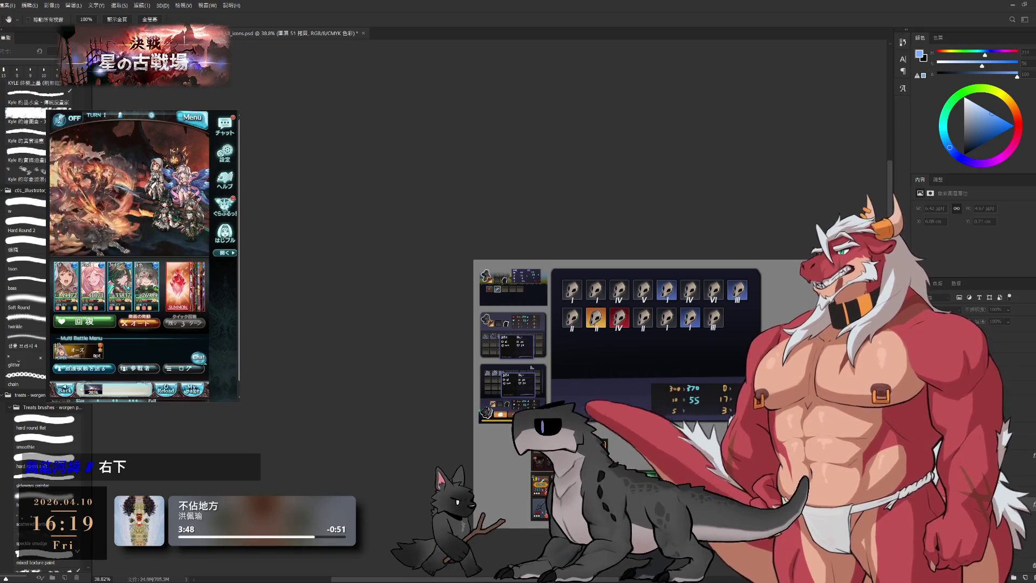
pyautogui.press('v')
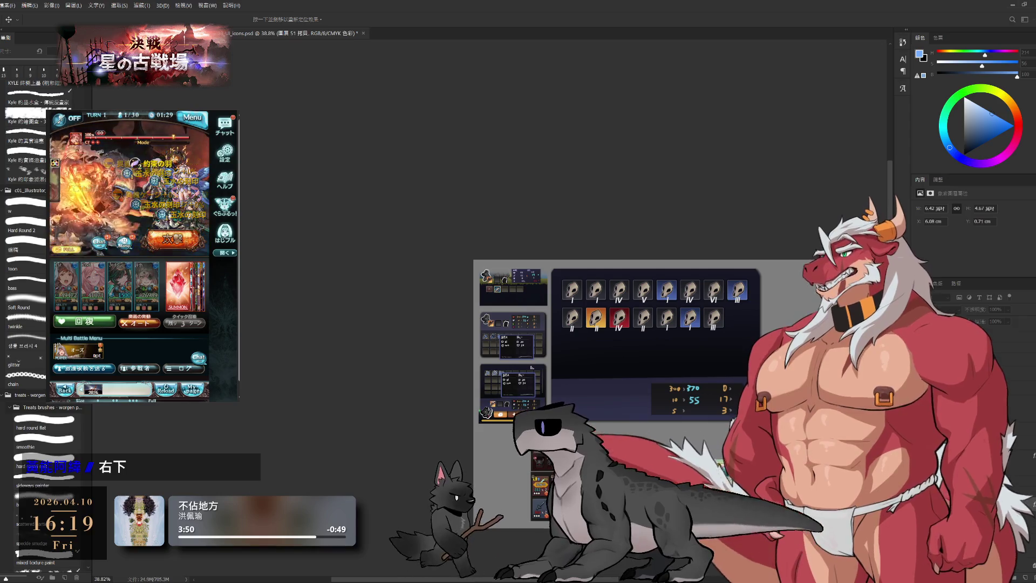
pyautogui.press('b')
pyautogui.press('m')
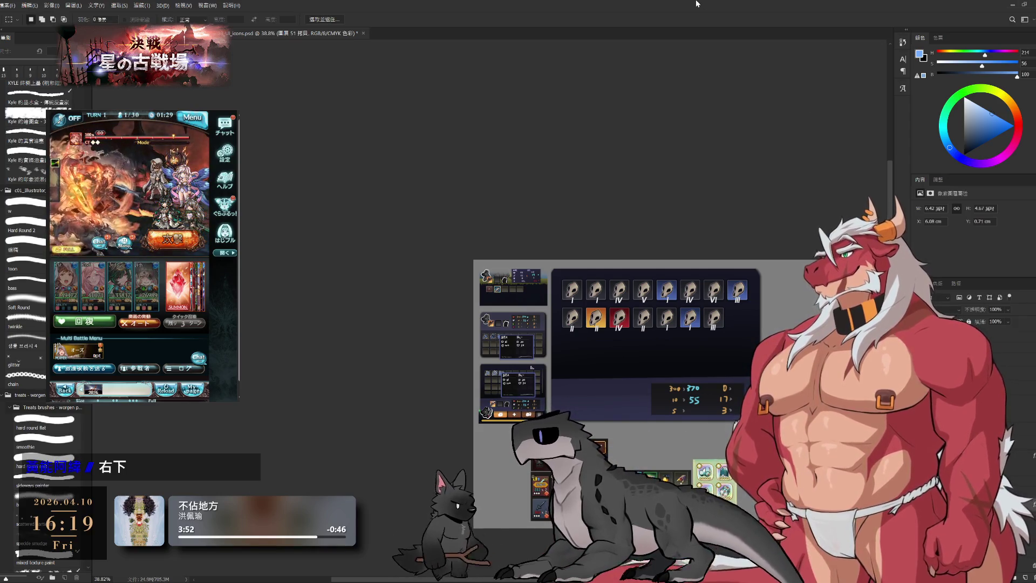
pyautogui.scroll(3, 695, 334)
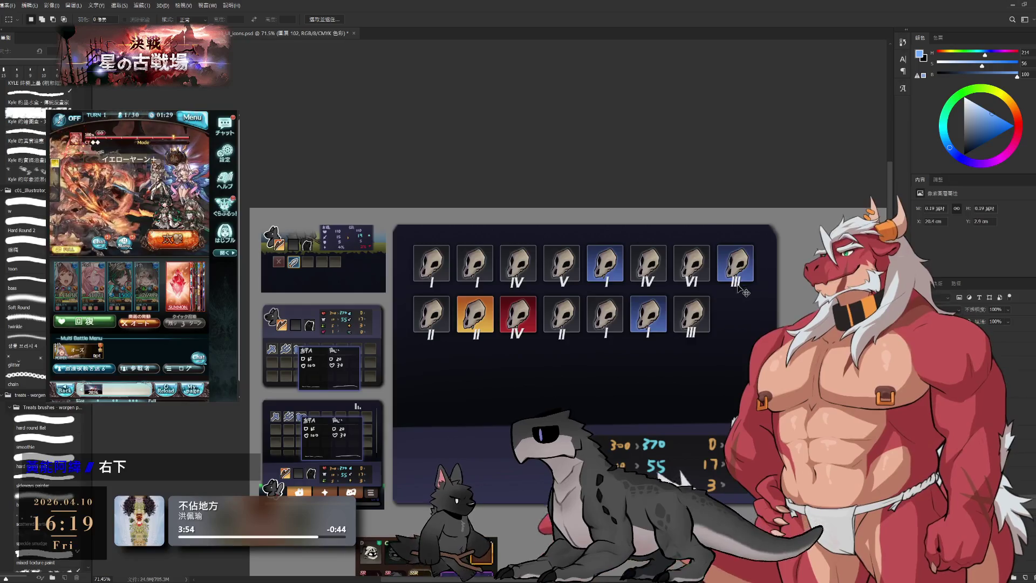
pyautogui.hotkey('alt', '[')
pyautogui.hotkey('alt', '[')
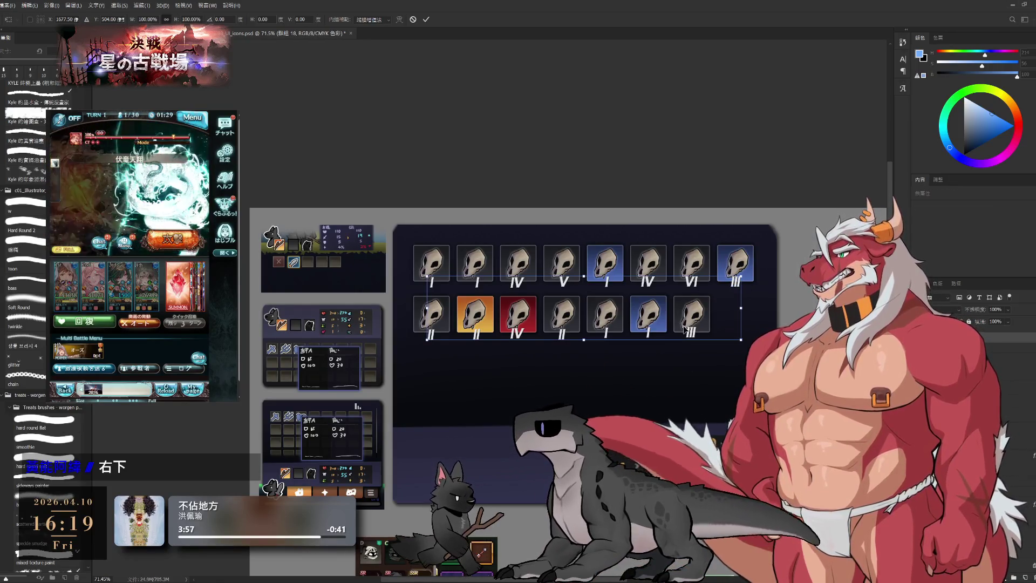
# Step: Nudge the second skull row slightly right and up with Free Transform
pyautogui.hotkey('ctrl', 't')
pyautogui.hotkey('shift', 'Right')
pyautogui.press('Right')
pyautogui.press('Right')
pyautogui.press('Right')
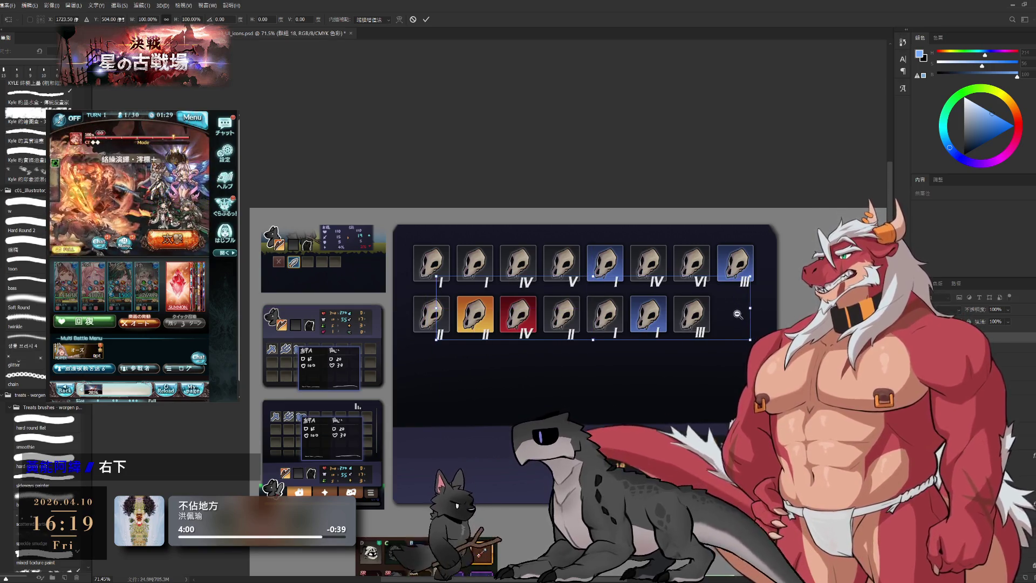
pyautogui.scroll(3, 737, 314)
pyautogui.moveTo(749, 314); pyautogui.dragTo(750, 295)
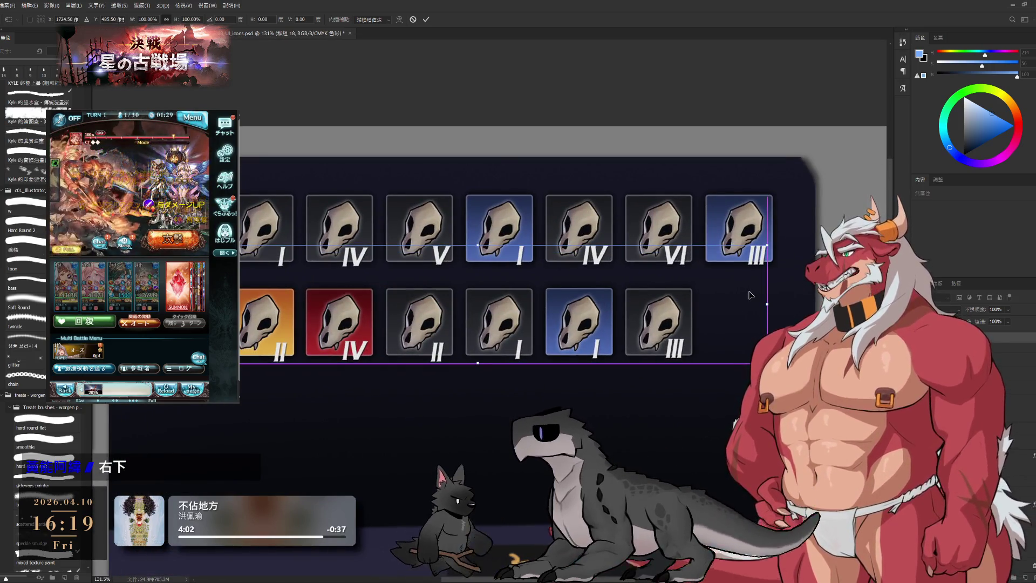
pyautogui.press('Return')
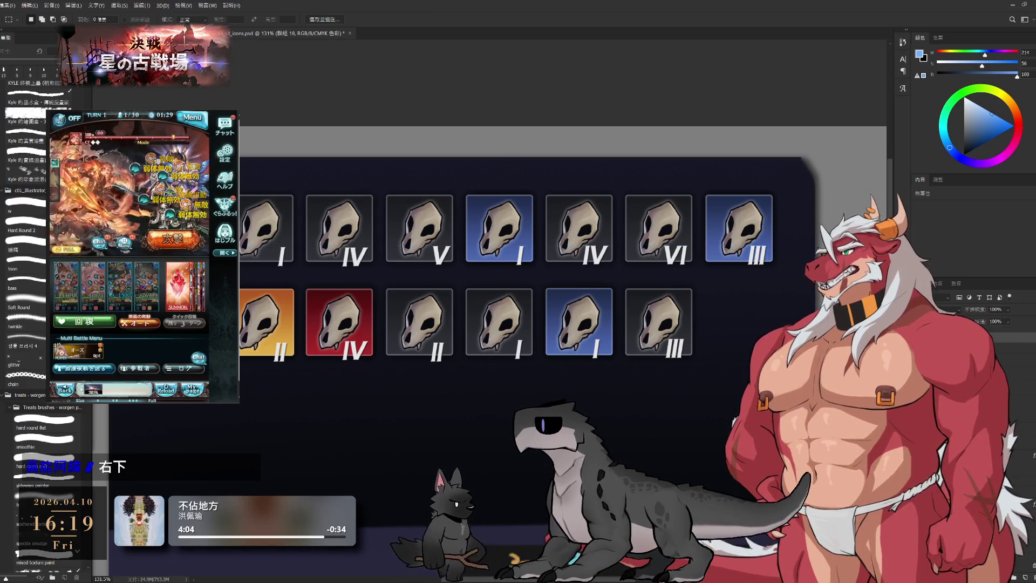
pyautogui.scroll(-2, 666, 322)
pyautogui.scroll(-2, 666, 321)
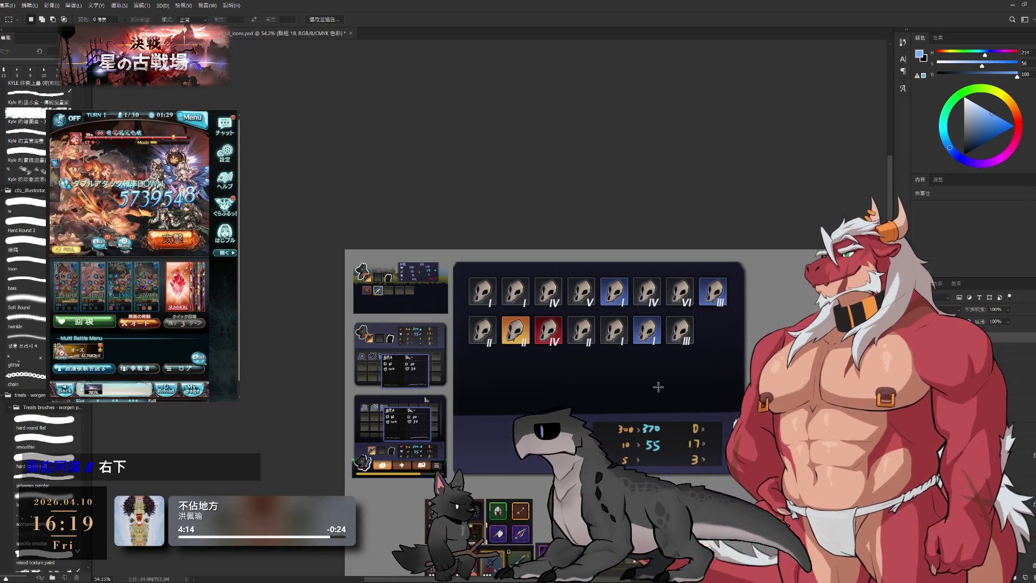
# Step: Select the skull-icon panel layer in the Layers panel
pyautogui.click(716, 437)
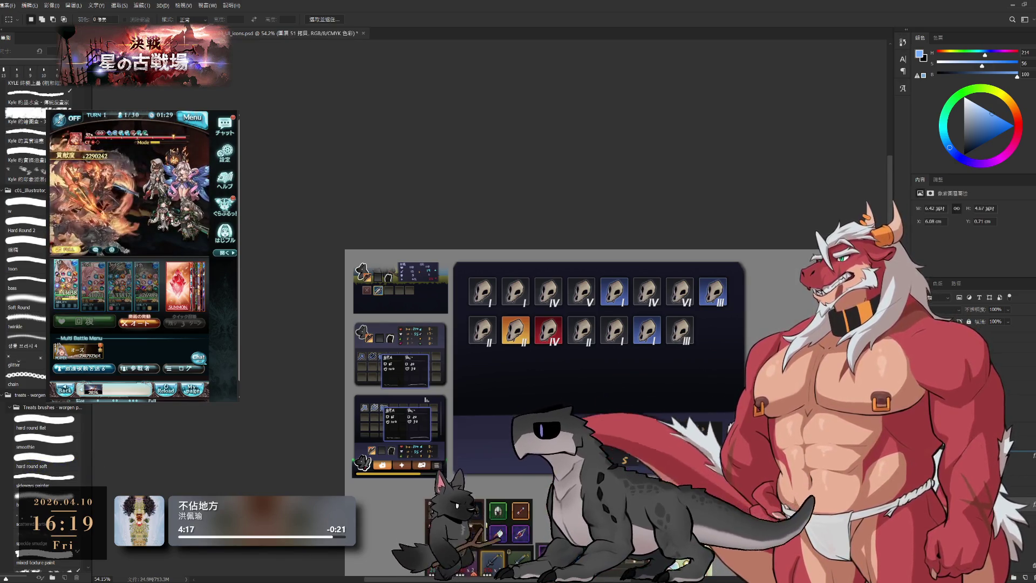
pyautogui.click(716, 437)
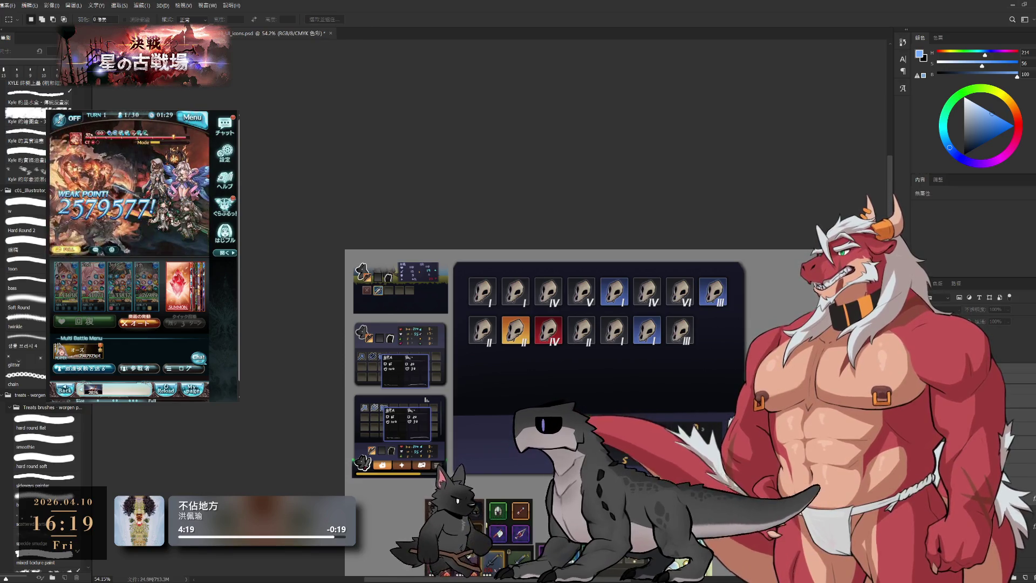
pyautogui.click(716, 437)
# Step: Delete and restore the skull-icon panel, then pan to the lower mockup cards
pyautogui.press('Delete')
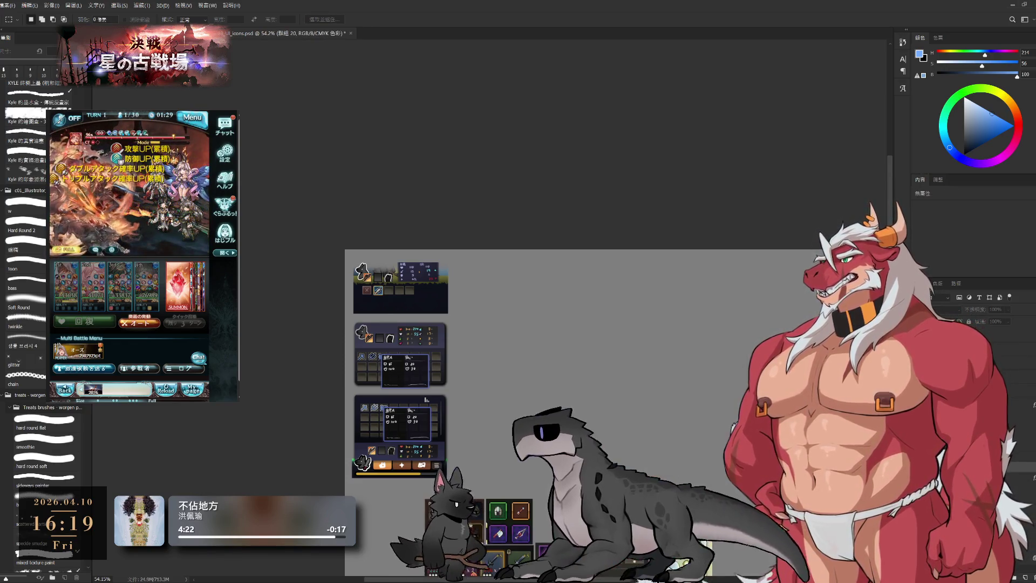
pyautogui.hotkey('ctrl', 'z')
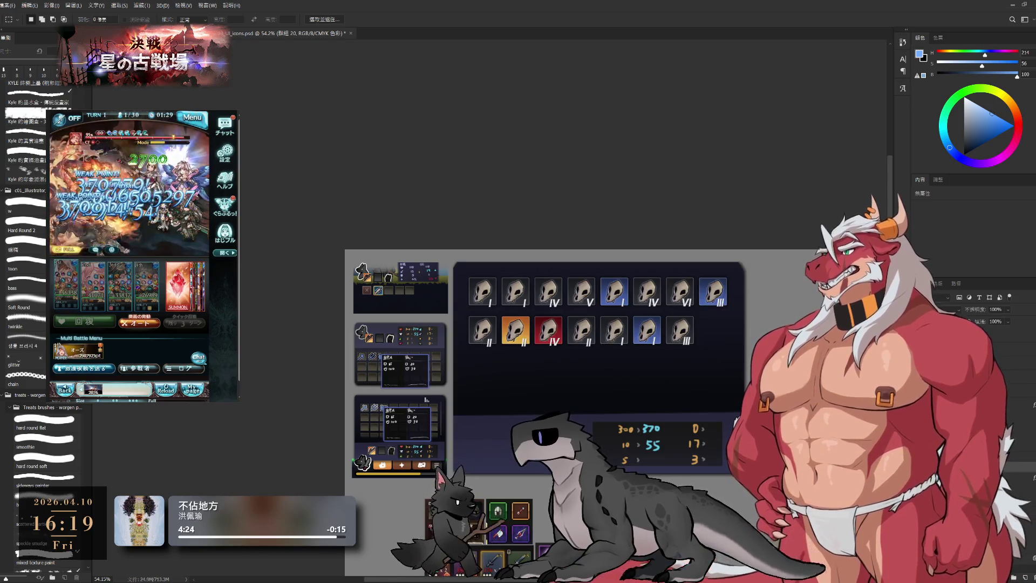
pyautogui.moveTo(782, 409); pyautogui.dragTo(741, 354)
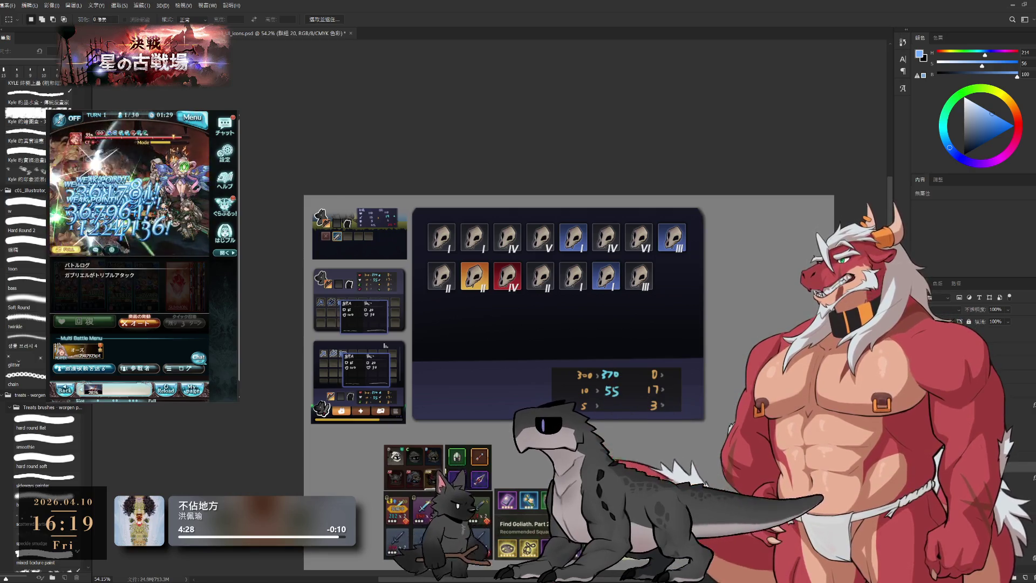
pyautogui.press('b')
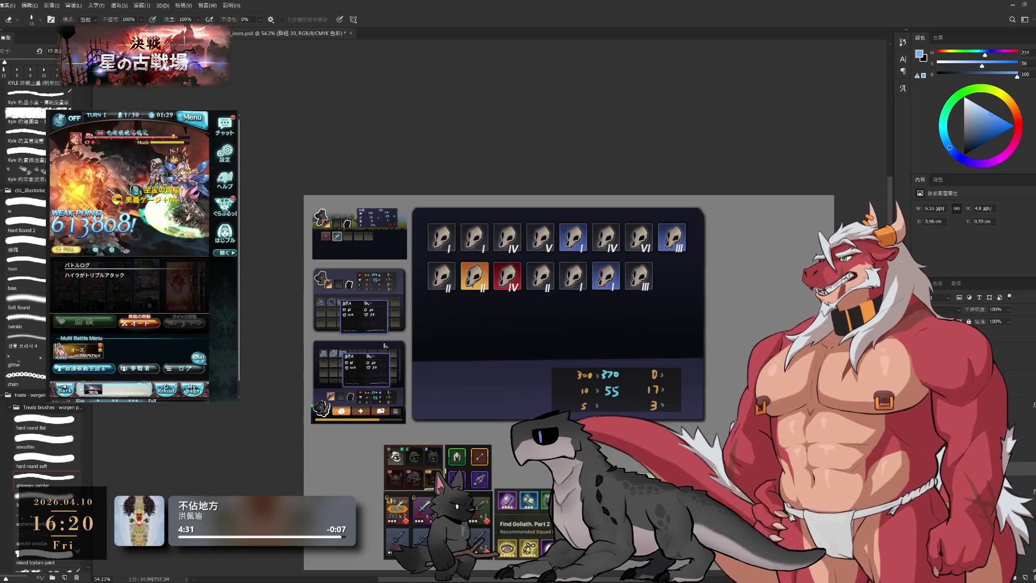
pyautogui.moveTo(667, 425); pyautogui.dragTo(654, 369)
# Step: Remove the third card's inventory grid so its battle bar shows
pyautogui.click(352, 323)
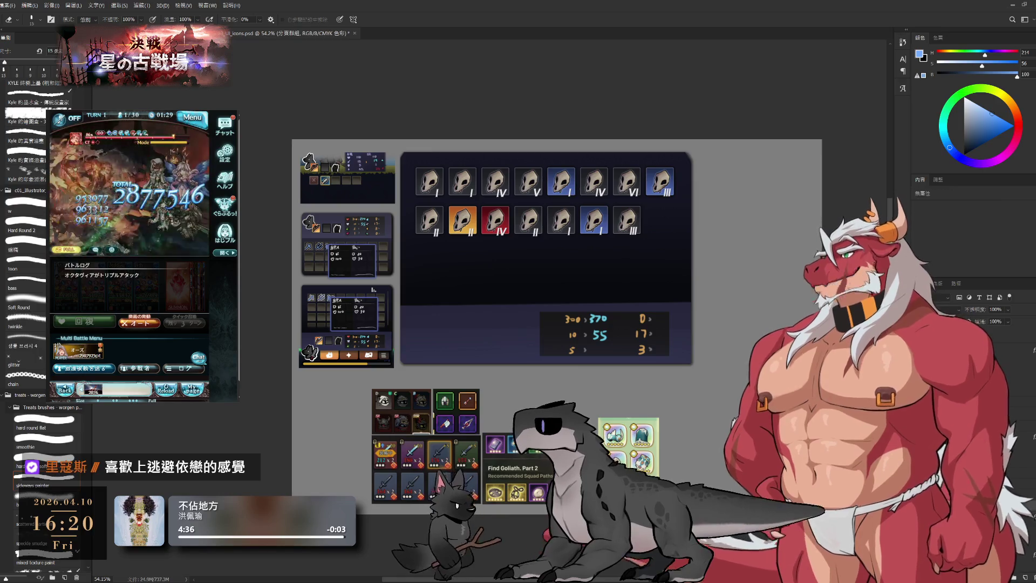
pyautogui.press('Delete')
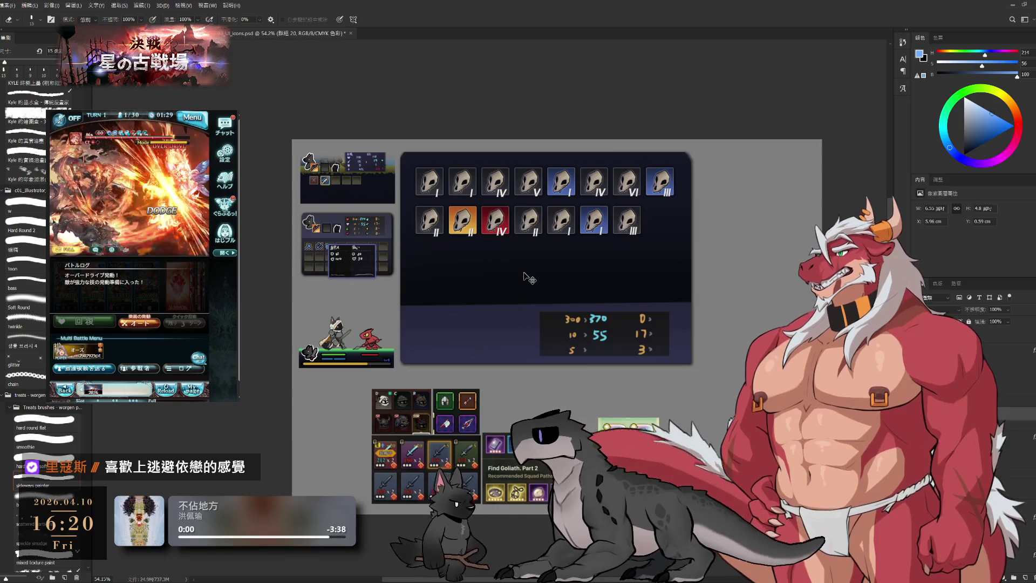
# Step: Scale the skull panel to about 23% and place it in the third card above the battle bar
pyautogui.hotkey('ctrl', 't')
pyautogui.moveTo(691, 152)
pyautogui.mouseDown()
pyautogui.moveTo(665, 201)
pyautogui.moveTo(595, 236)
pyautogui.mouseUp()
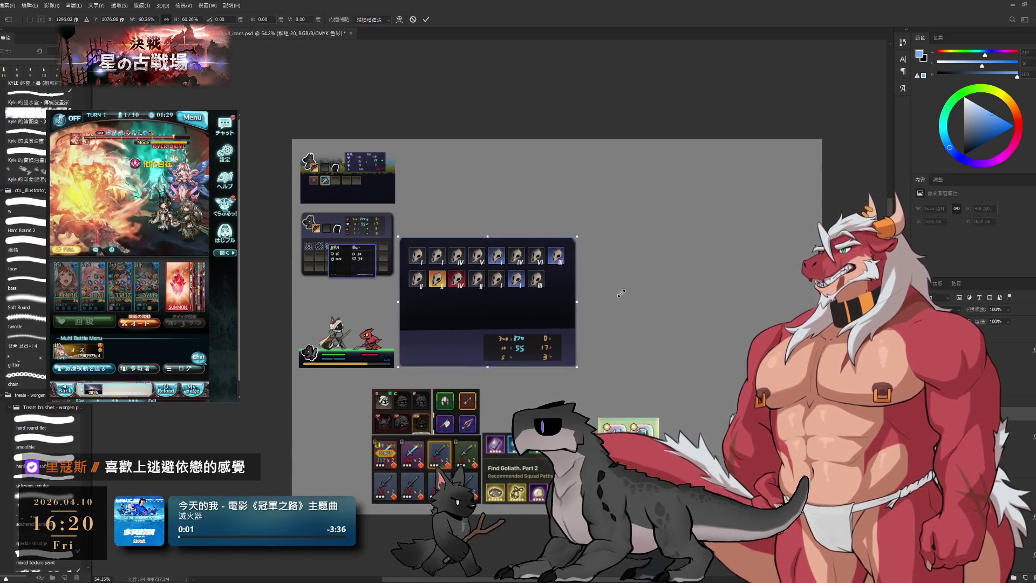
pyautogui.scroll(3, 757, 316)
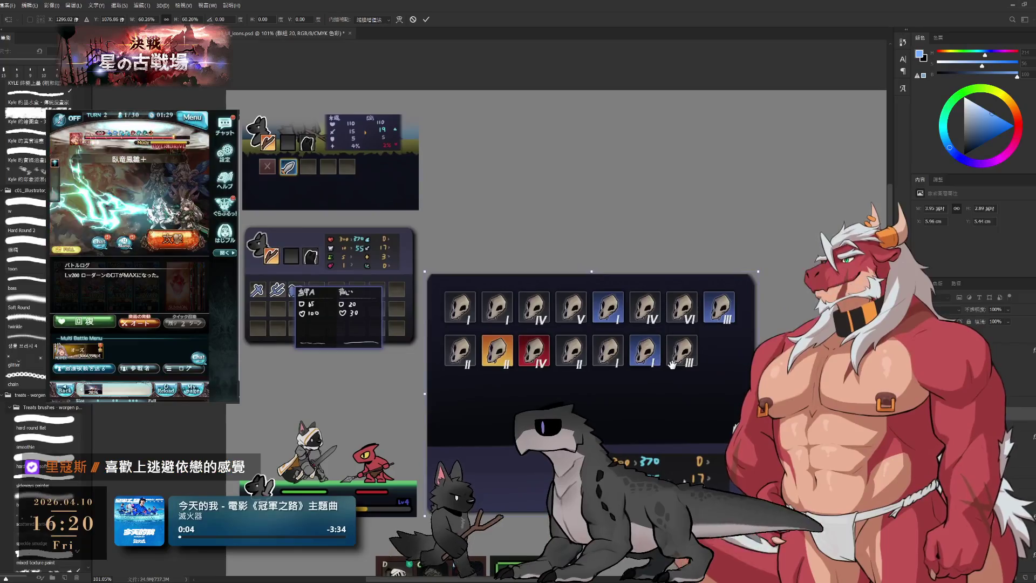
pyautogui.scroll(-3, 757, 316)
pyautogui.scroll(2, 681, 360)
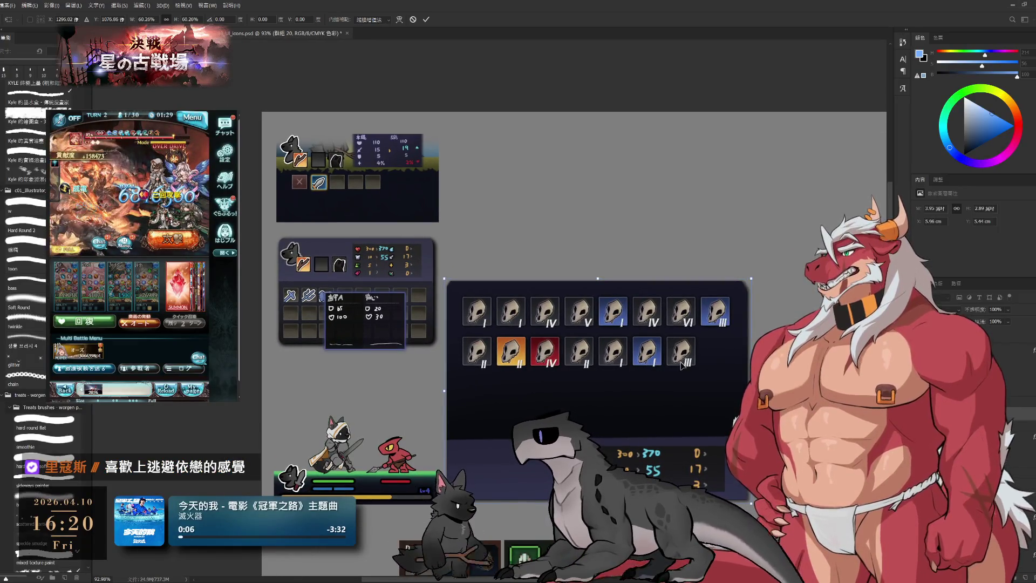
pyautogui.moveTo(681, 364); pyautogui.dragTo(500, 375)
pyautogui.moveTo(578, 290)
pyautogui.mouseDown()
pyautogui.moveTo(426, 460)
pyautogui.moveTo(392, 434)
pyautogui.moveTo(493, 372)
pyautogui.mouseUp()
pyautogui.press('Return')
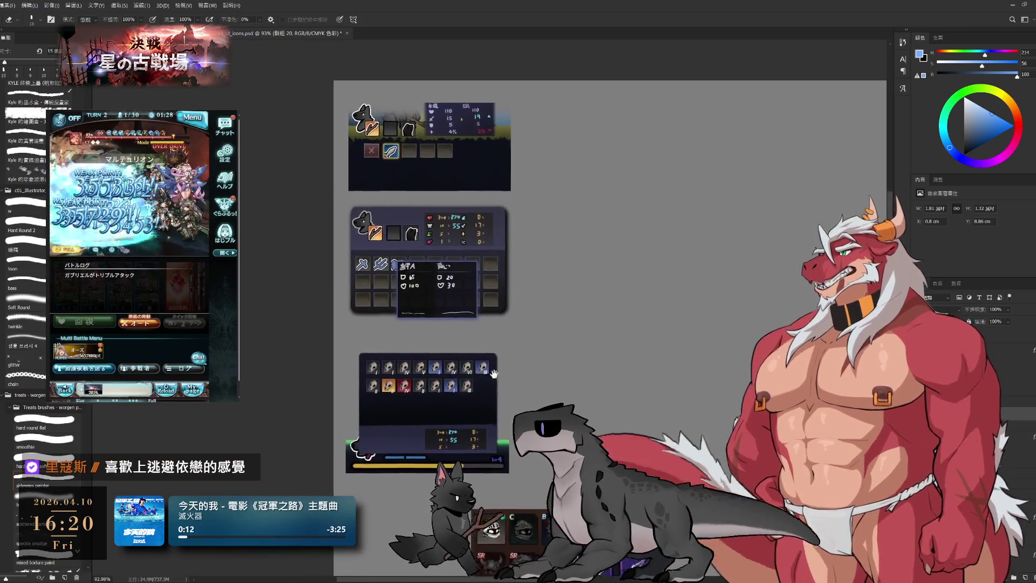
pyautogui.scroll(3, 493, 373)
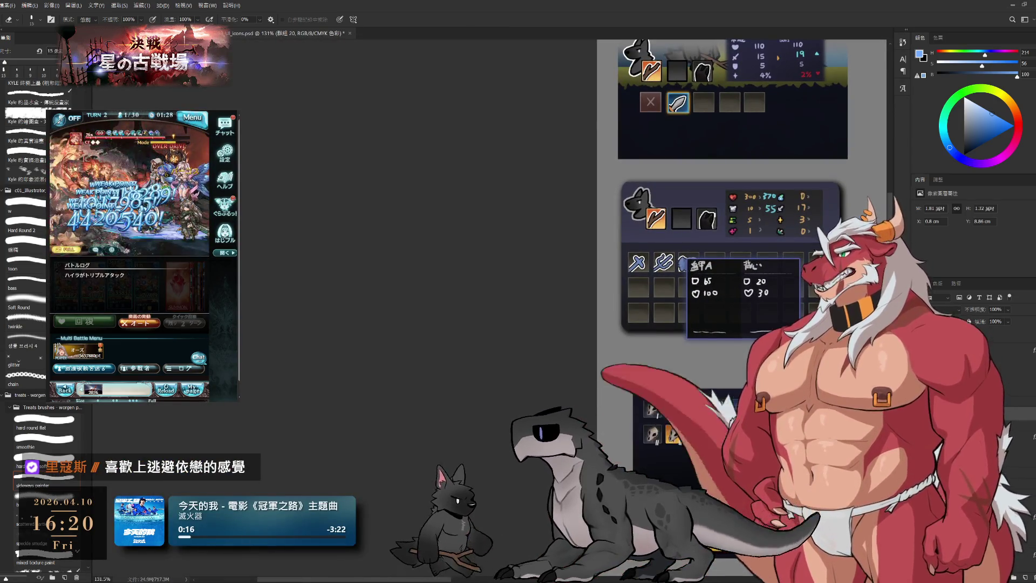
pyautogui.moveTo(825, 428); pyautogui.dragTo(526, 285)
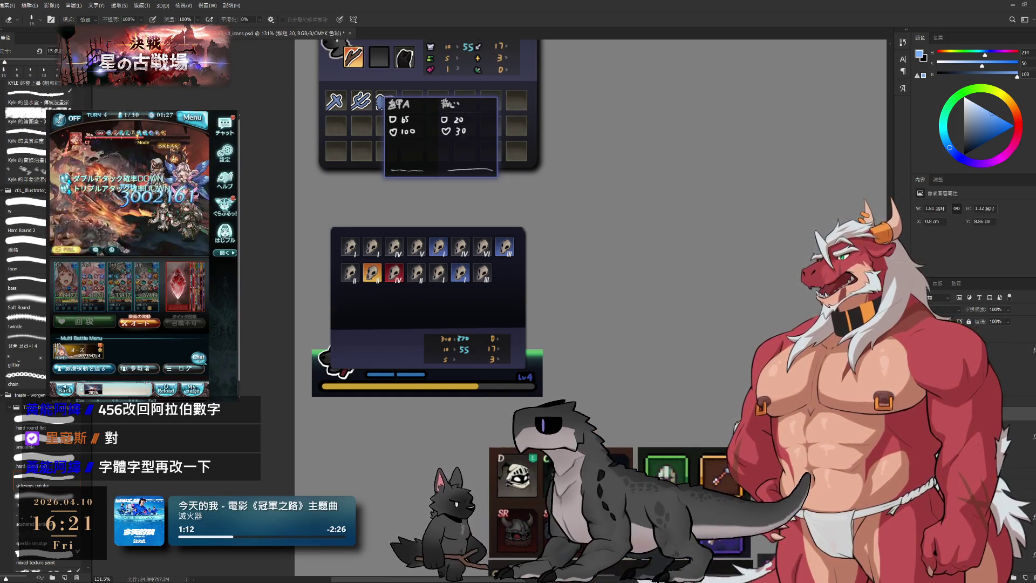
pyautogui.scroll(5, 500, 269)
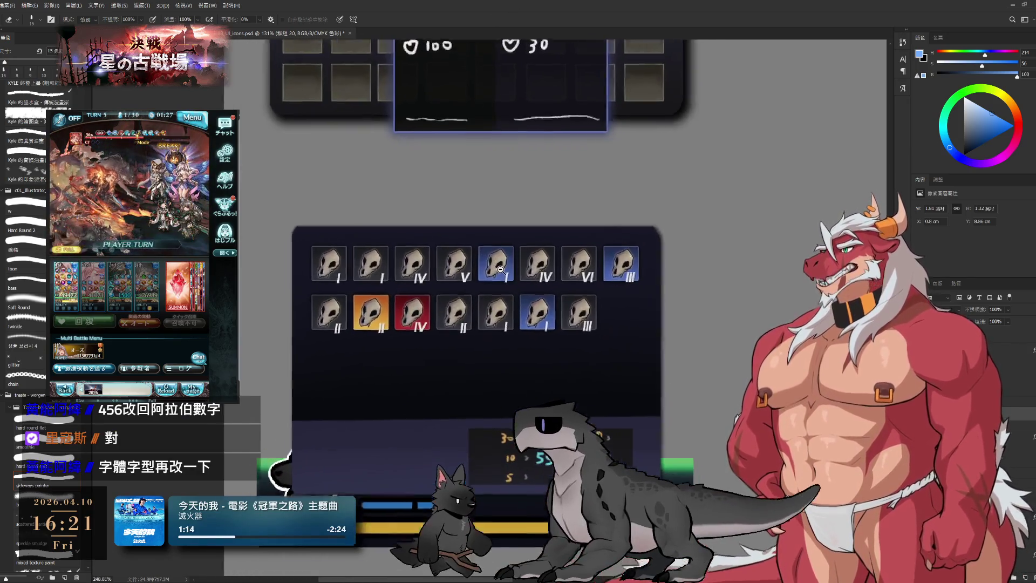
pyautogui.scroll(1, 499, 268)
pyautogui.moveTo(696, 263); pyautogui.dragTo(766, 206)
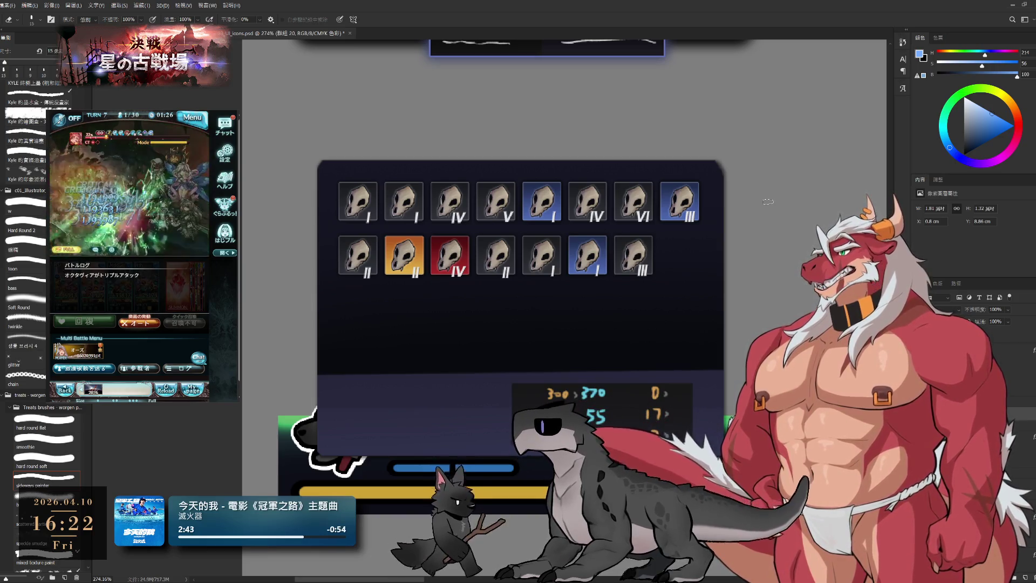
pyautogui.moveTo(716, 171)
pyautogui.mouseDown()
pyautogui.moveTo(703, 214)
pyautogui.moveTo(520, 273)
pyautogui.moveTo(550, 281)
pyautogui.mouseUp()
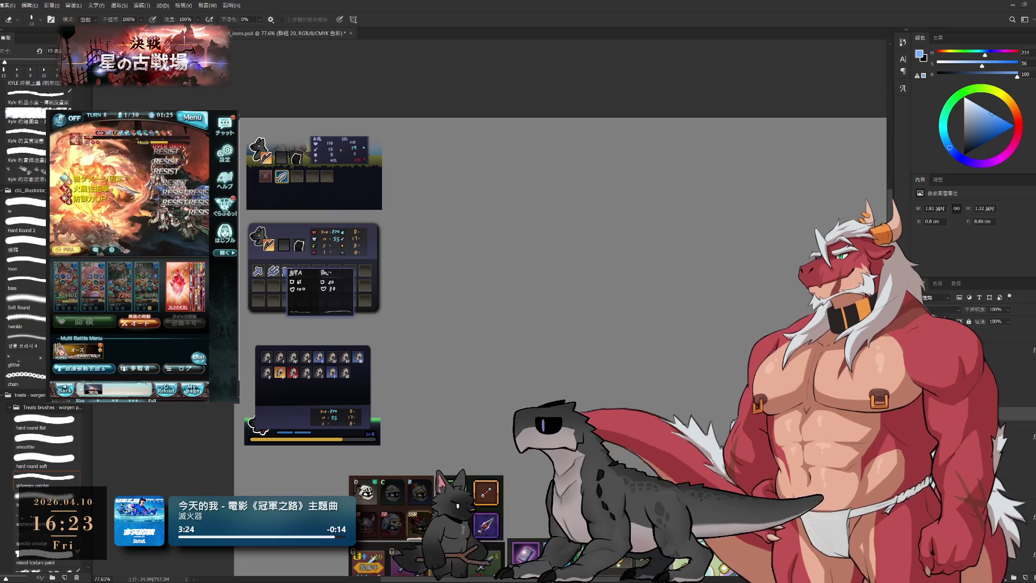
pyautogui.scroll(-1, 559, 324)
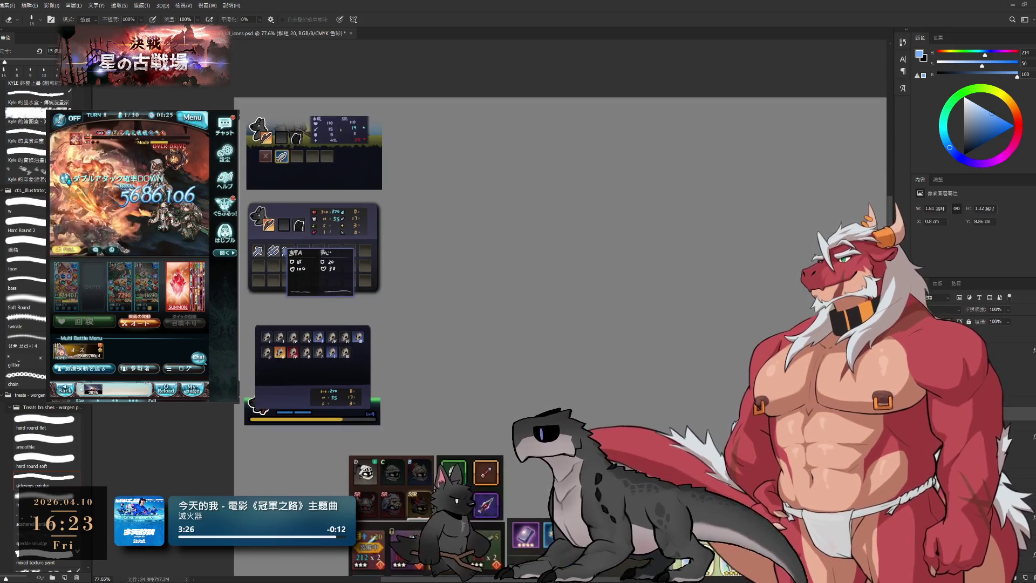
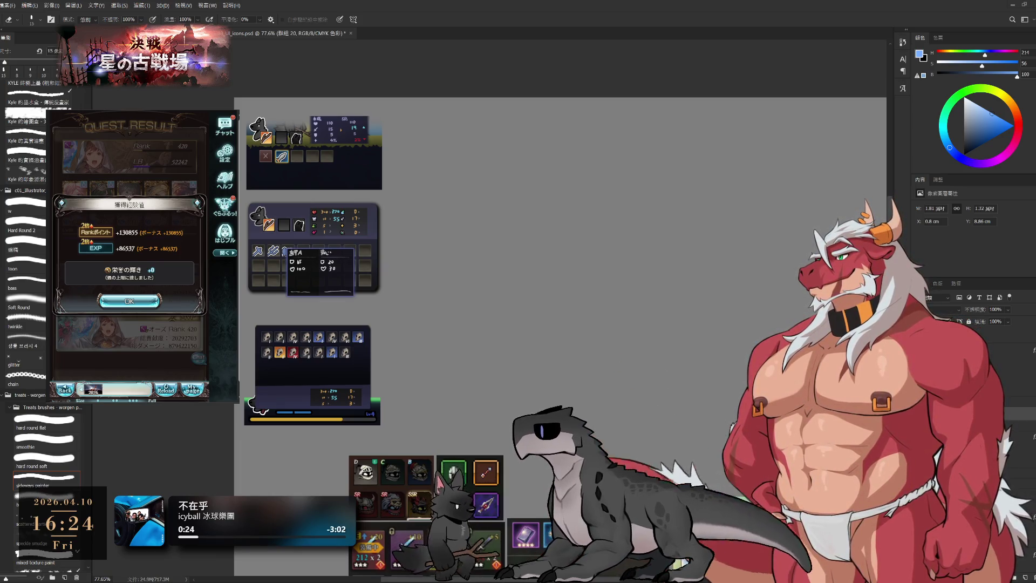
# Step: Leave the quest results, confirm the party and start the battle in the game reference
pyautogui.click(130, 300)
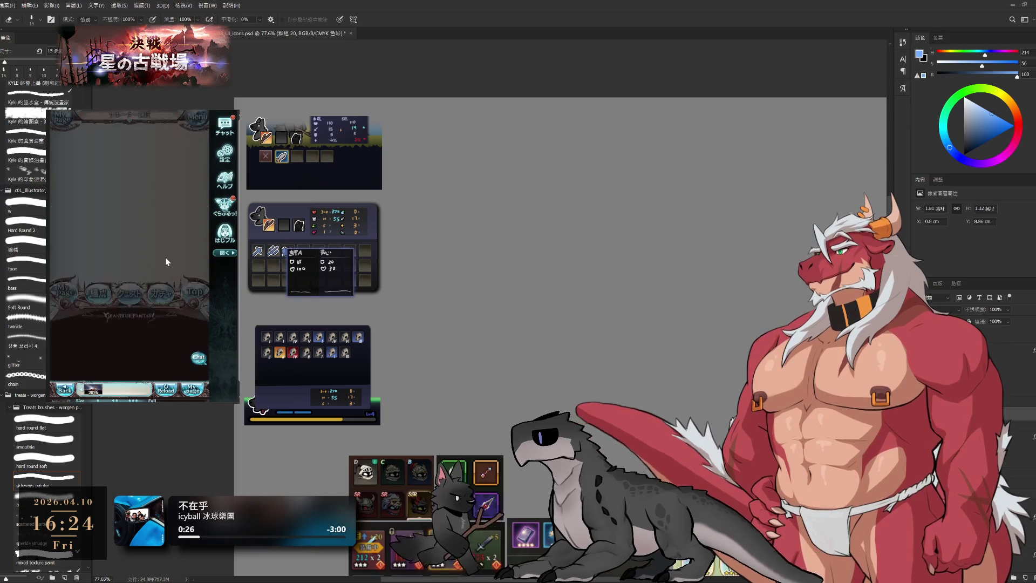
pyautogui.click(173, 363)
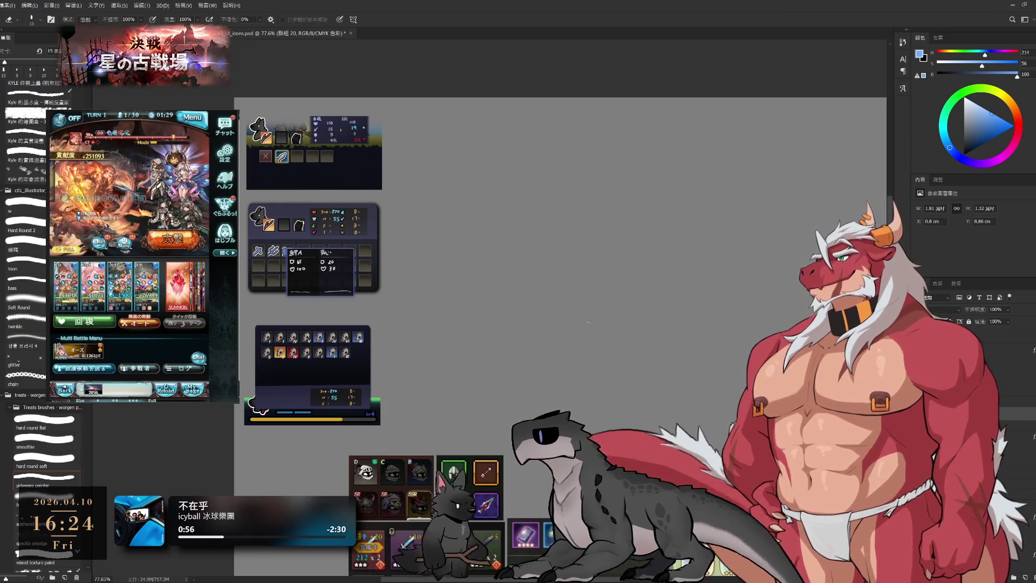
pyautogui.scroll(2, 442, 316)
pyautogui.scroll(2, 397, 308)
pyautogui.scroll(3, 406, 281)
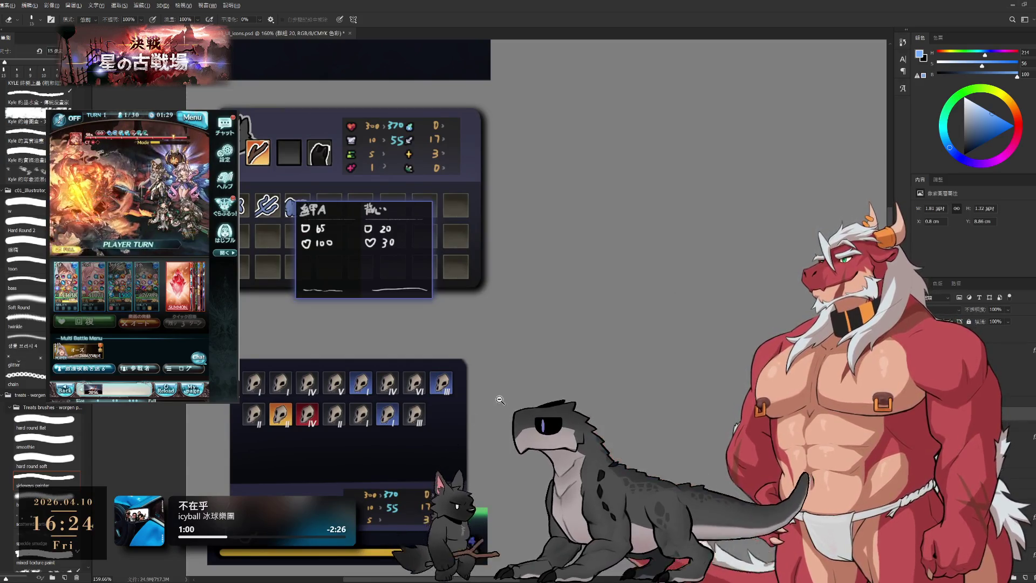
pyautogui.scroll(-3, 539, 371)
pyautogui.scroll(-2, 410, 349)
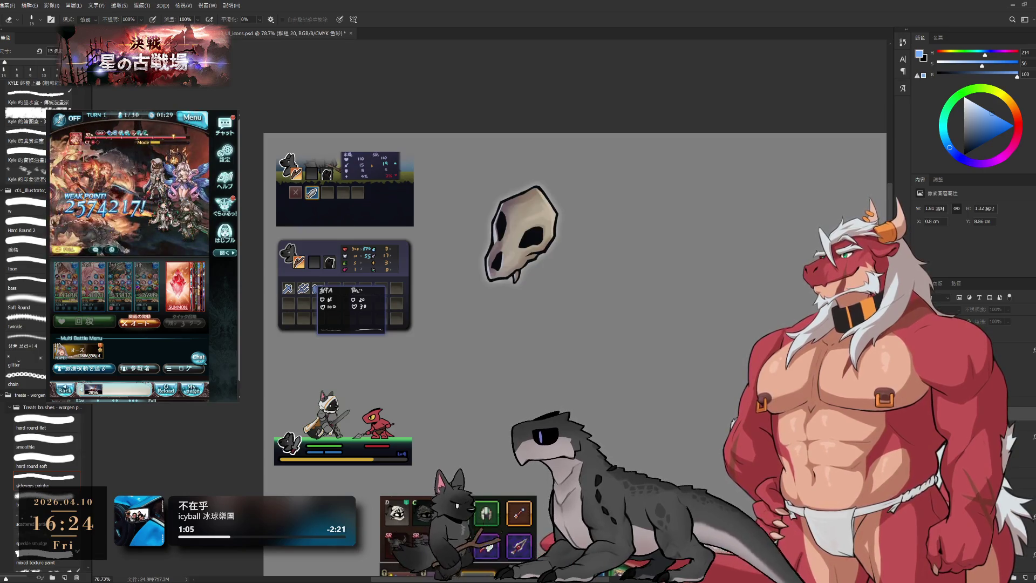
# Step: Make icon_wild_head the active layer and reveal the icon background panel with its frames
pyautogui.hotkey('alt', '[')
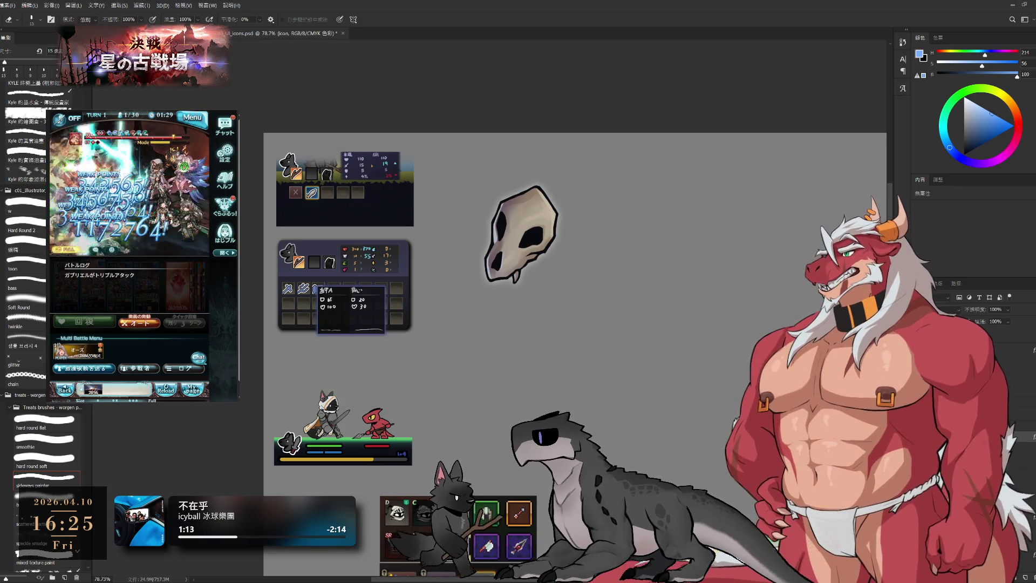
pyautogui.hotkey('alt', '[')
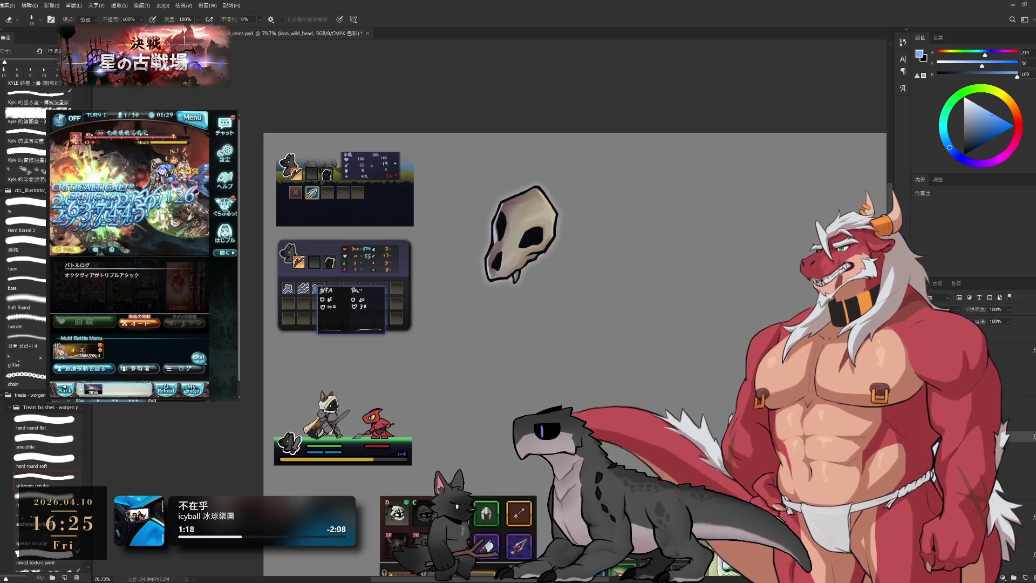
pyautogui.hotkey('ctrl', ',')
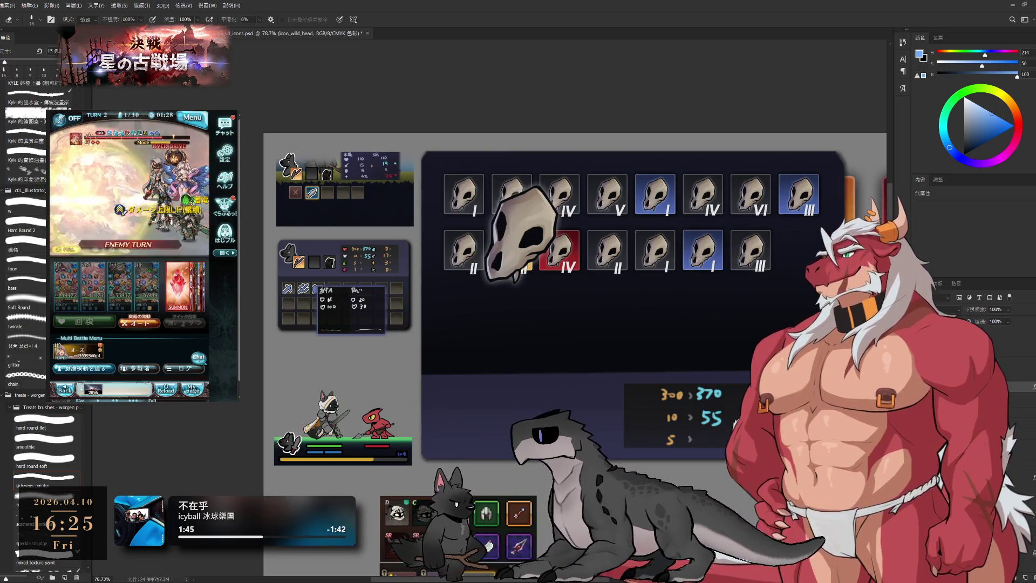
# Step: Cycle to the base layer and toggle the skull icon grid off and back on
pyautogui.hotkey('ctrl', 'g')
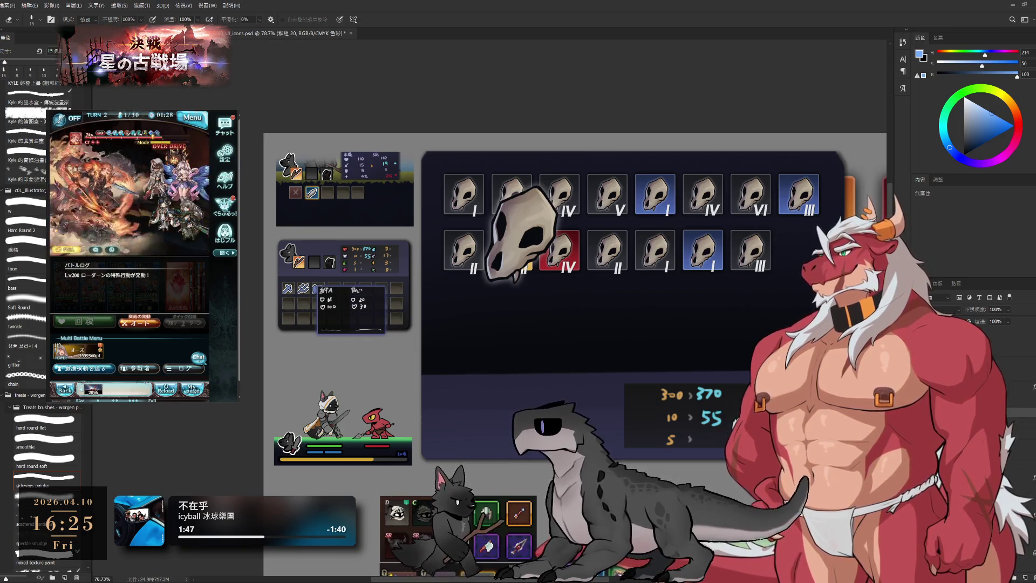
pyautogui.hotkey('alt', '[')
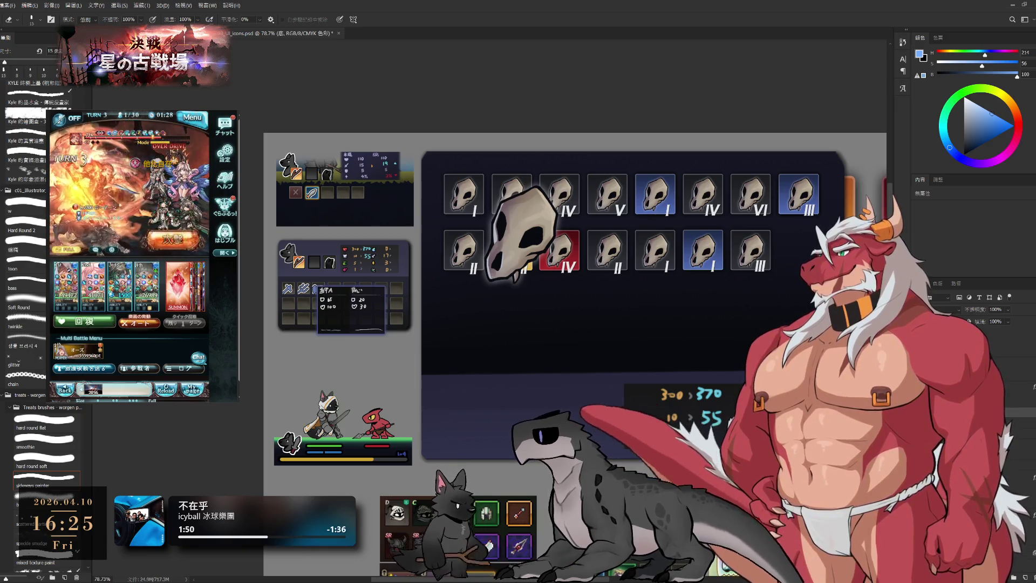
pyautogui.hotkey('alt', ']')
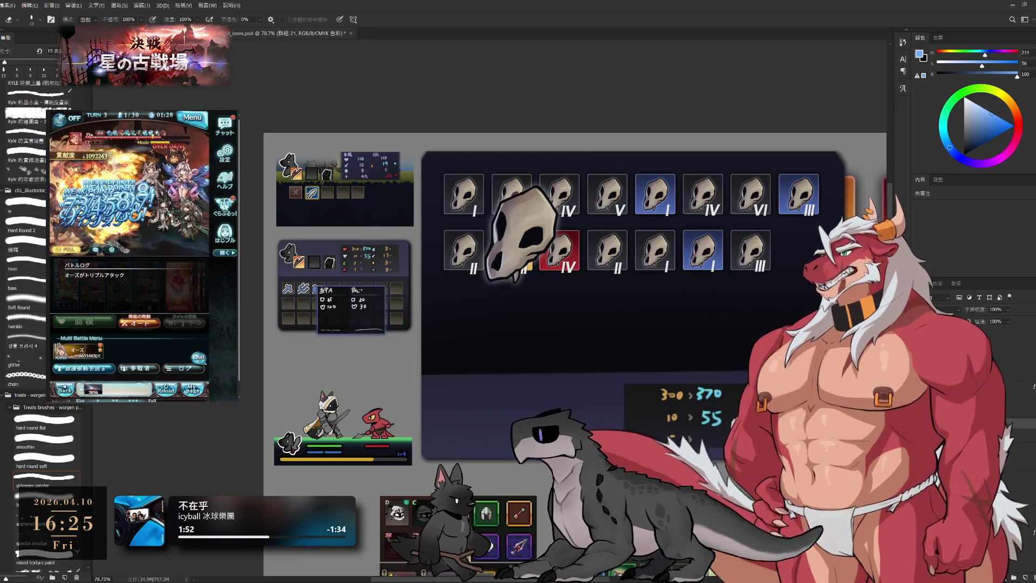
pyautogui.hotkey('ctrl', ',')
pyautogui.hotkey('ctrl', ',')
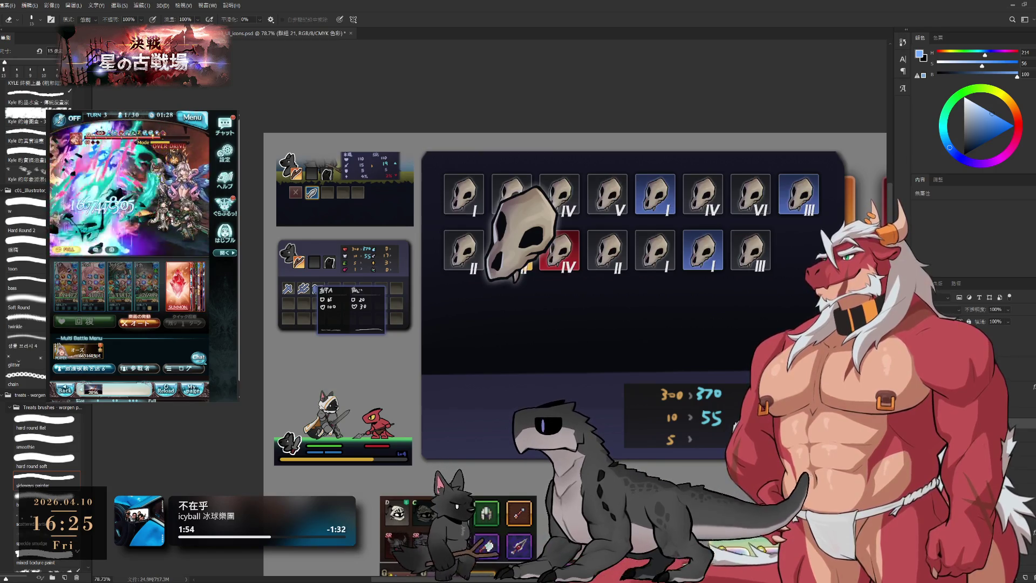
pyautogui.hotkey('ctrl', ',')
pyautogui.hotkey('ctrl', ',')
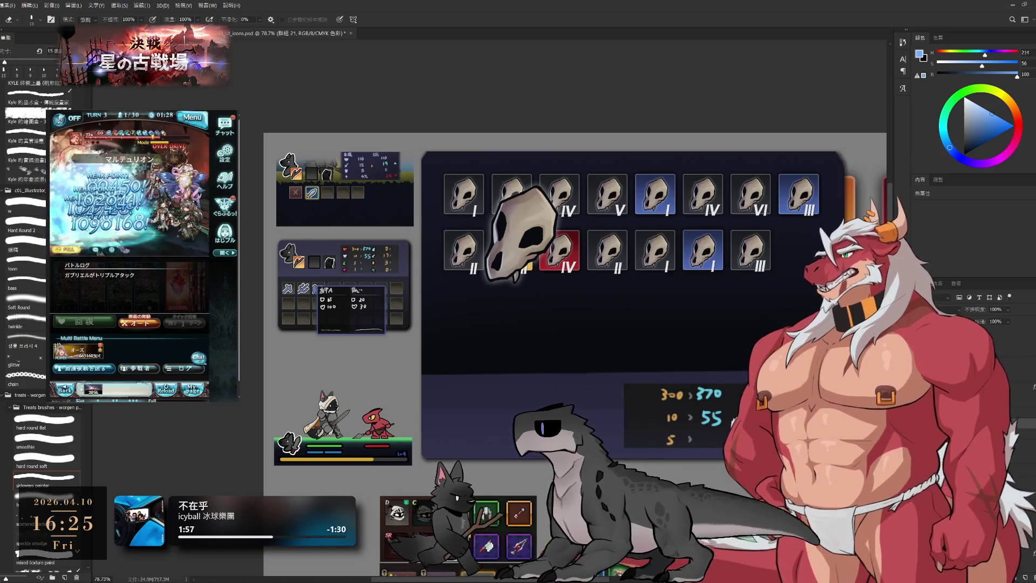
# Step: Hide the skull icon grid, return to the icon_wild_head layer and recentre the icon panel
pyautogui.hotkey('alt', '[')
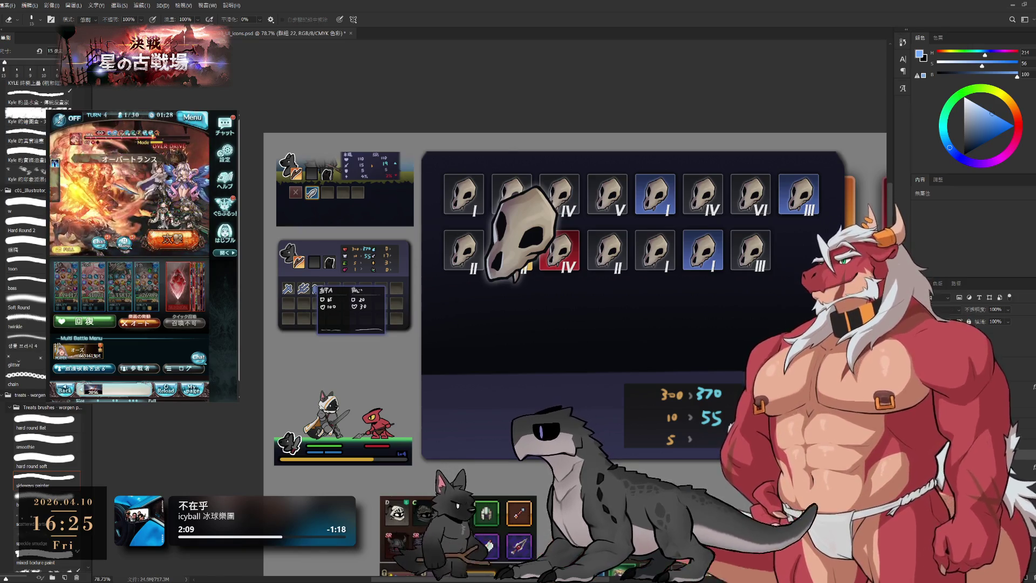
pyautogui.hotkey('ctrl', 'z')
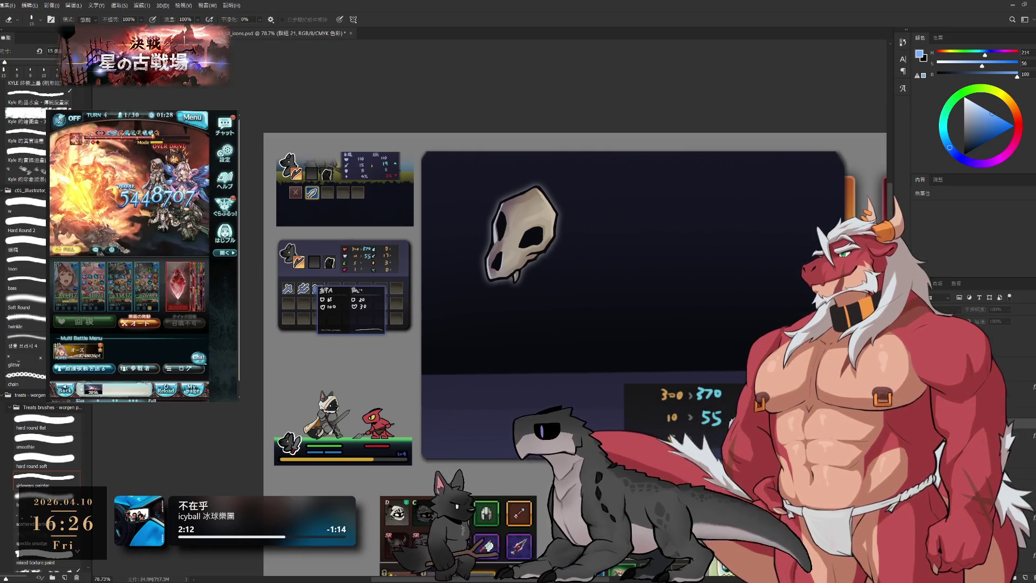
pyautogui.hotkey('alt', '[')
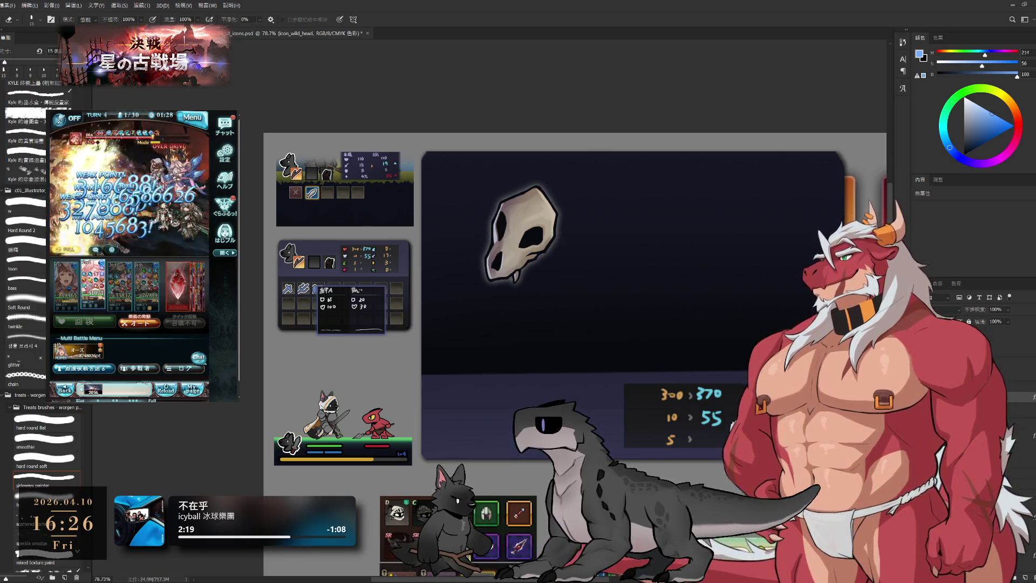
pyautogui.moveTo(747, 393); pyautogui.dragTo(686, 401)
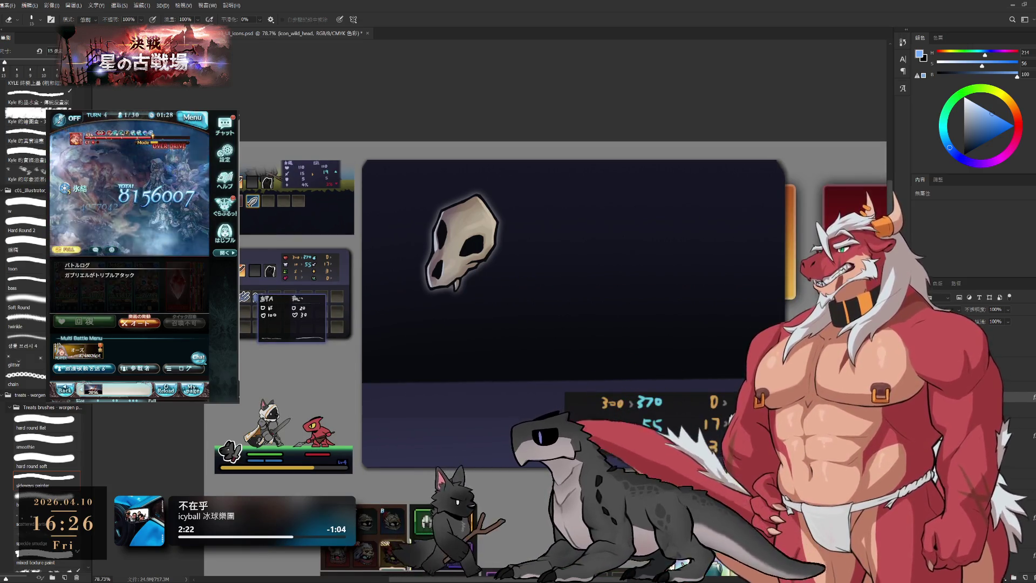
pyautogui.hotkey('ctrl', 'shift', 'alt', 'n')
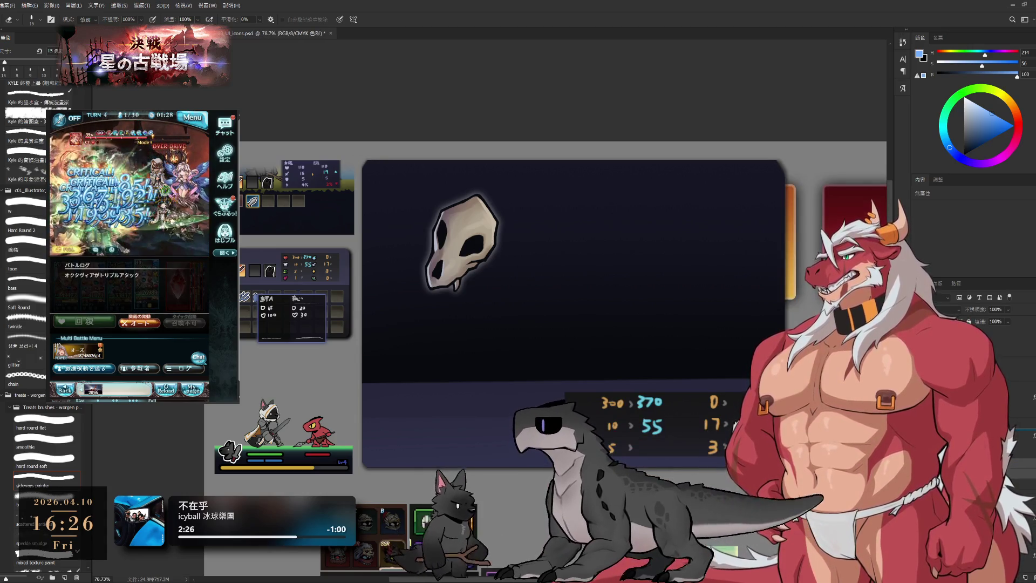
# Step: Hide the large skull icon, add a new blank layer and bring the reference icons into view
pyautogui.moveTo(712, 381); pyautogui.dragTo(806, 409)
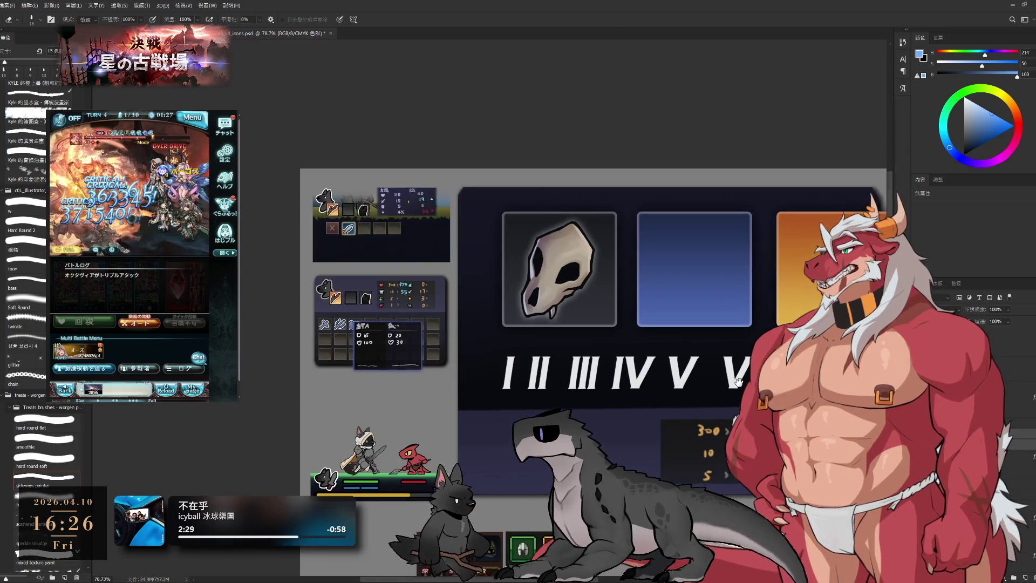
pyautogui.click(1022, 567)
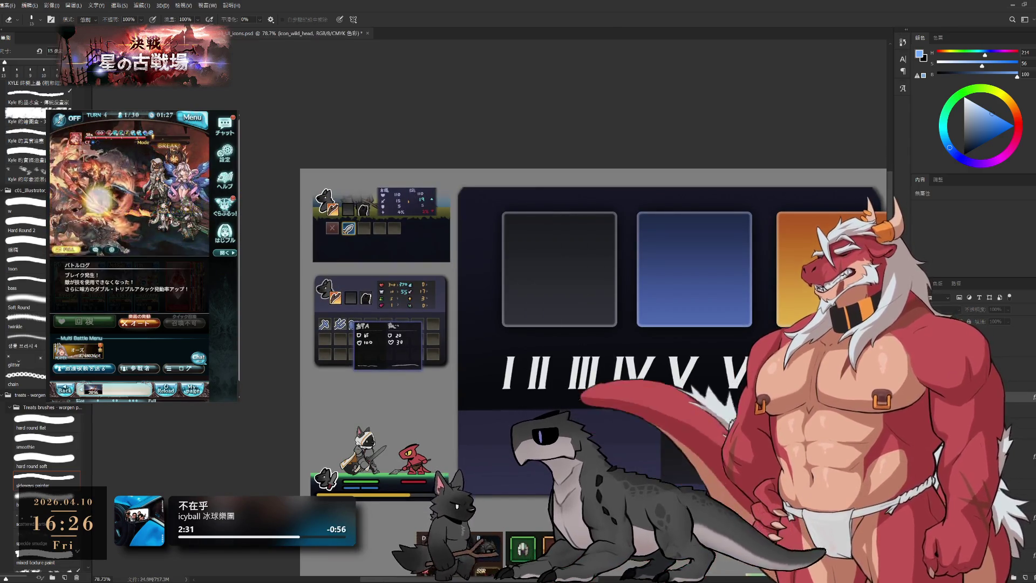
pyautogui.click(1012, 576)
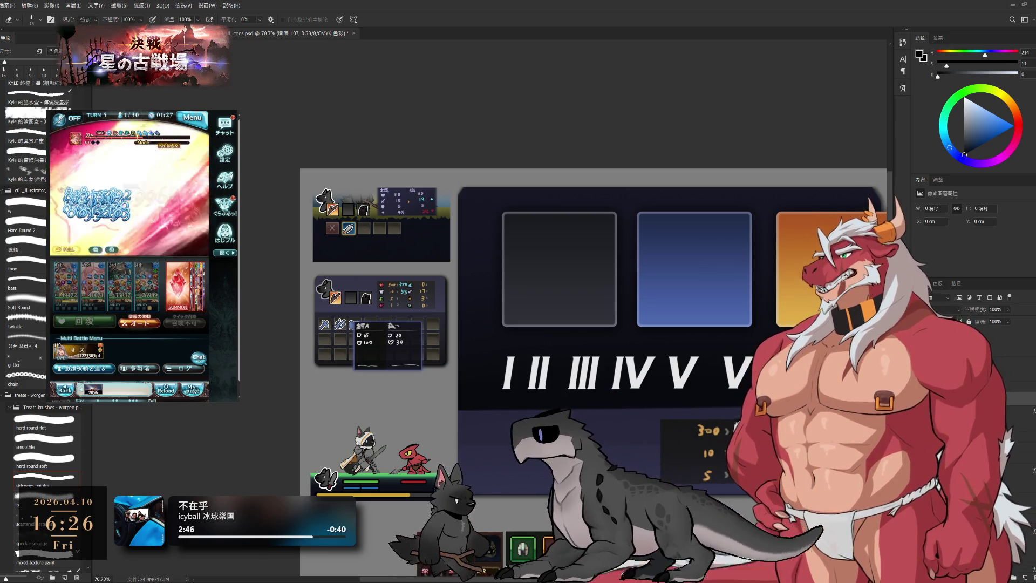
pyautogui.moveTo(502, 379); pyautogui.dragTo(427, 296)
pyautogui.scroll(5, 666, 397)
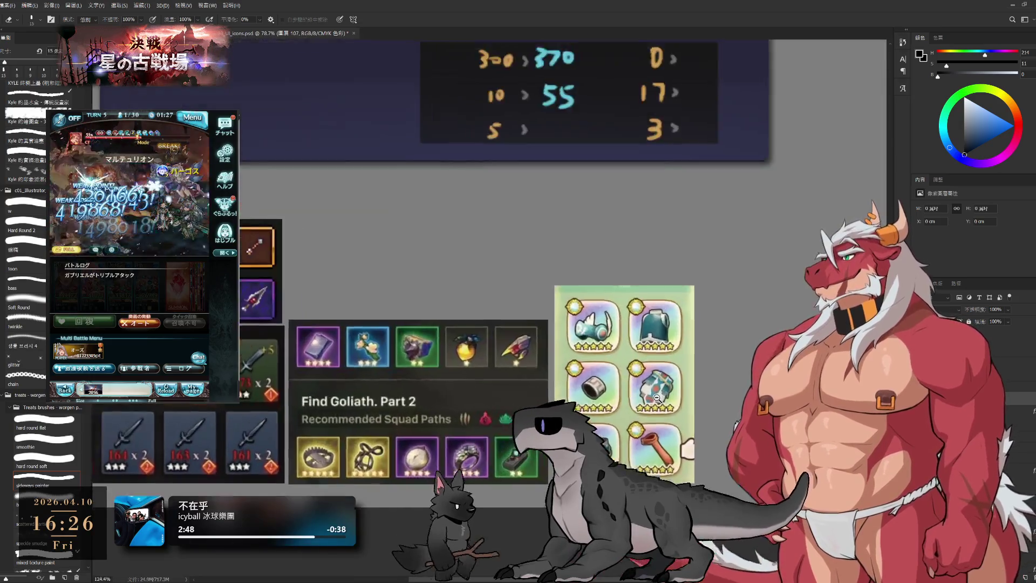
pyautogui.scroll(-5, 666, 396)
pyautogui.scroll(1, 567, 243)
pyautogui.scroll(1, 555, 219)
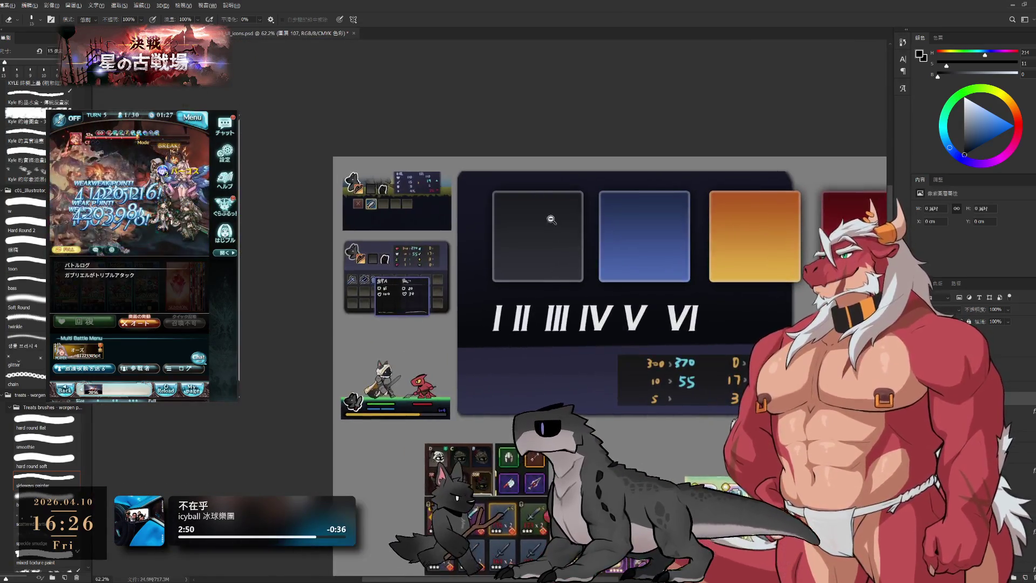
pyautogui.scroll(1, 559, 212)
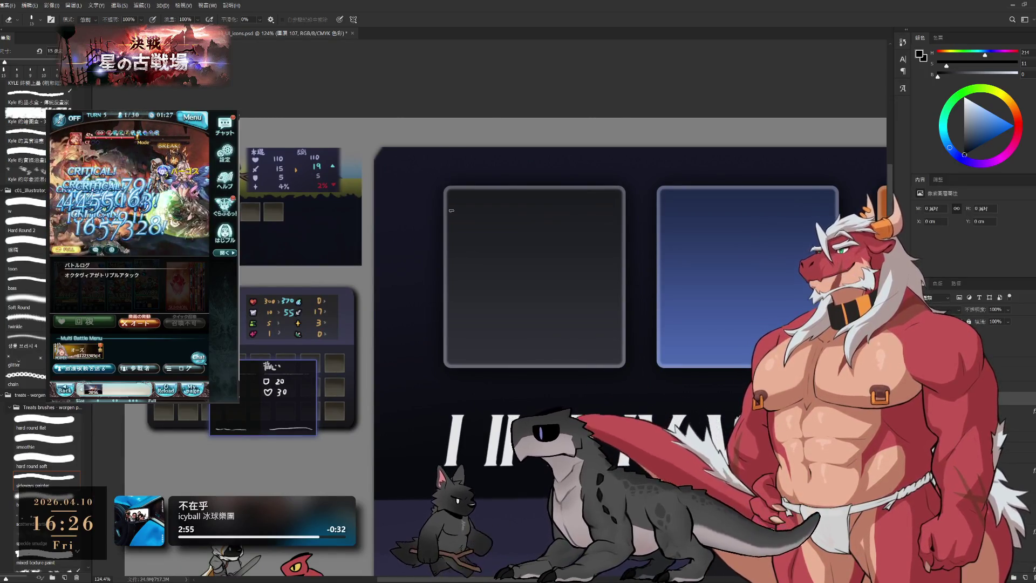
pyautogui.scroll(1, 537, 325)
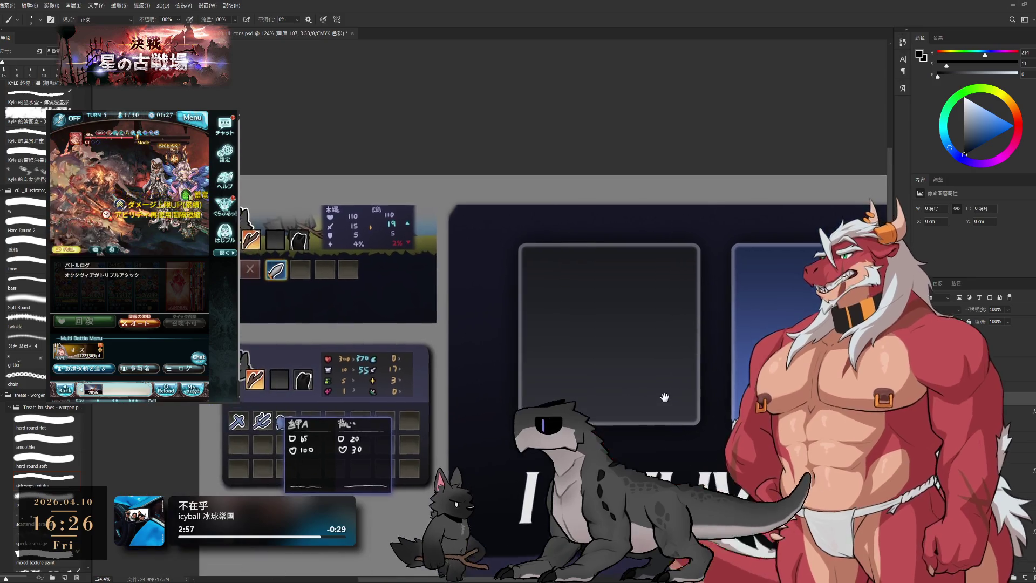
pyautogui.scroll(1, 664, 404)
pyautogui.scroll(1, 660, 324)
# Step: Try and undo several curved strokes inside the empty dark icon frame
pyautogui.moveTo(598, 297); pyautogui.dragTo(677, 324)
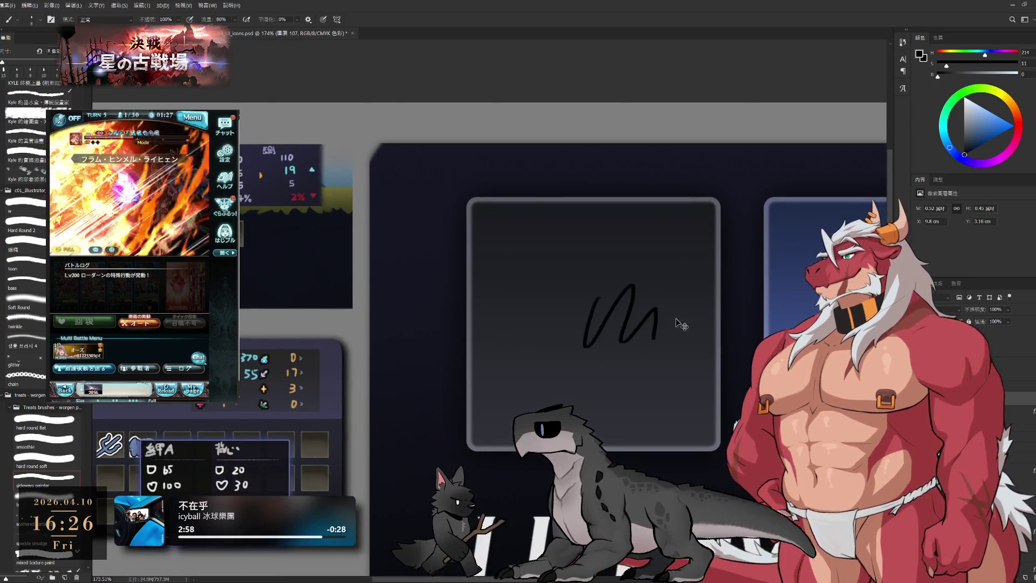
pyautogui.hotkey('ctrl', 'z')
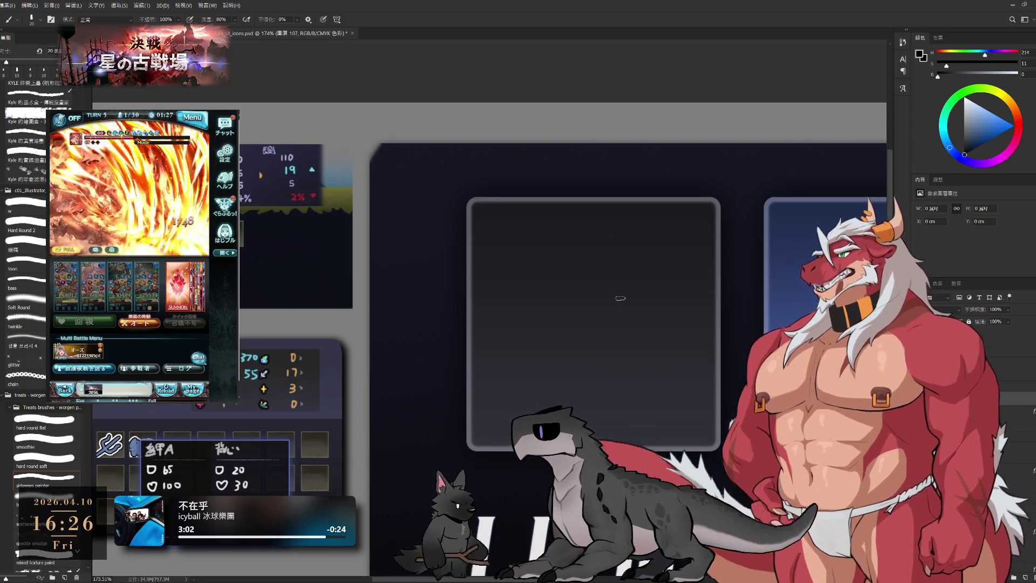
pyautogui.moveTo(607, 327); pyautogui.dragTo(666, 289)
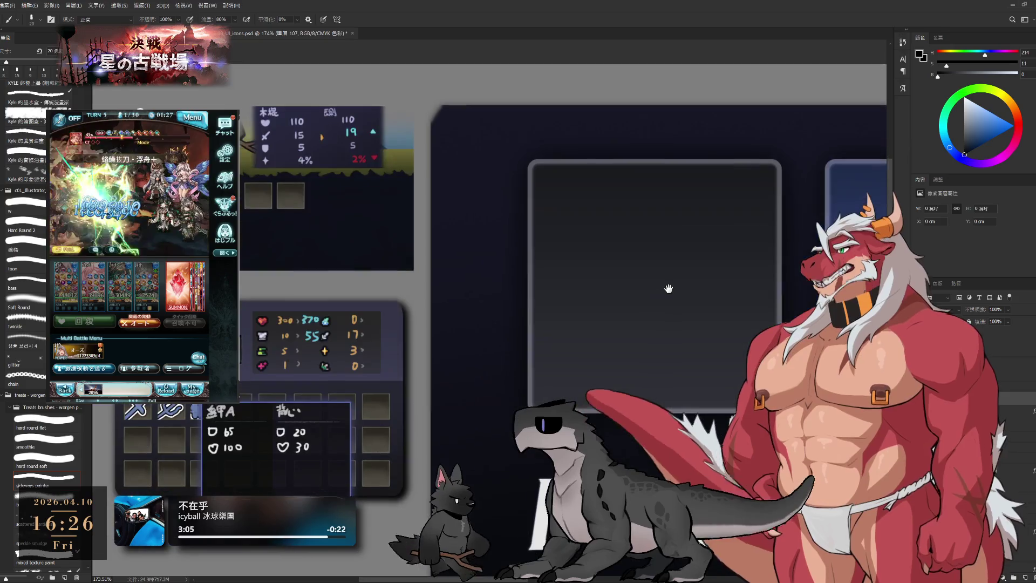
pyautogui.moveTo(617, 216); pyautogui.dragTo(599, 297)
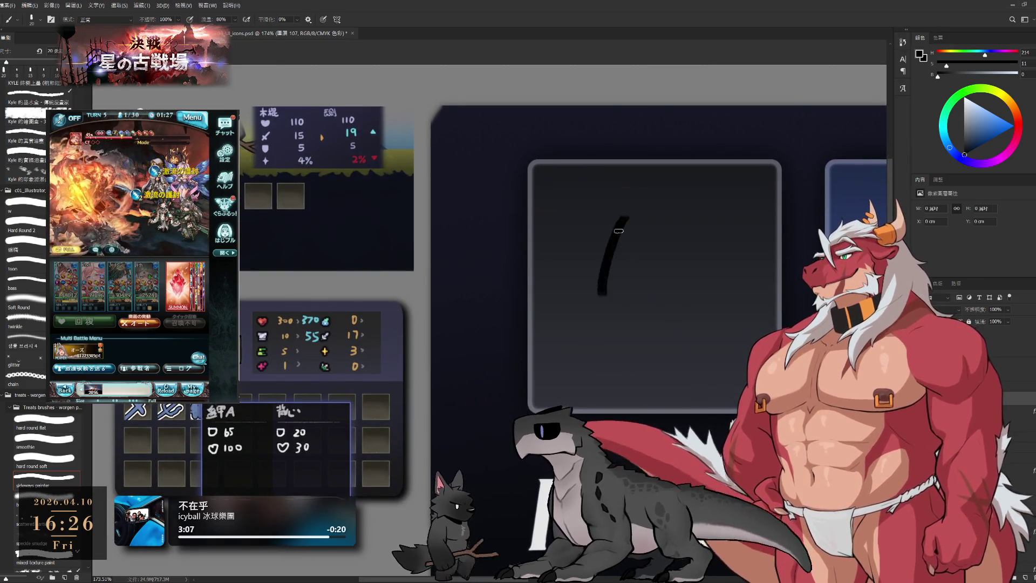
pyautogui.hotkey('ctrl', 'z')
pyautogui.moveTo(620, 212); pyautogui.dragTo(582, 299)
pyautogui.hotkey('ctrl', 'z')
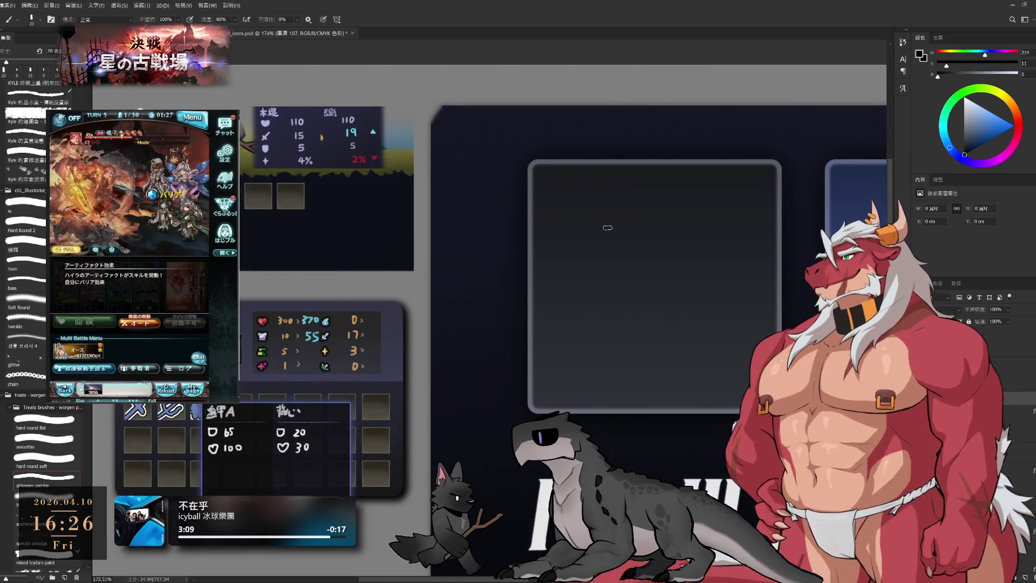
pyautogui.hotkey('ctrl', 'z')
pyautogui.moveTo(615, 199)
pyautogui.mouseDown()
pyautogui.moveTo(593, 248)
pyautogui.moveTo(608, 297)
pyautogui.mouseUp()
pyautogui.hotkey('ctrl', 'z')
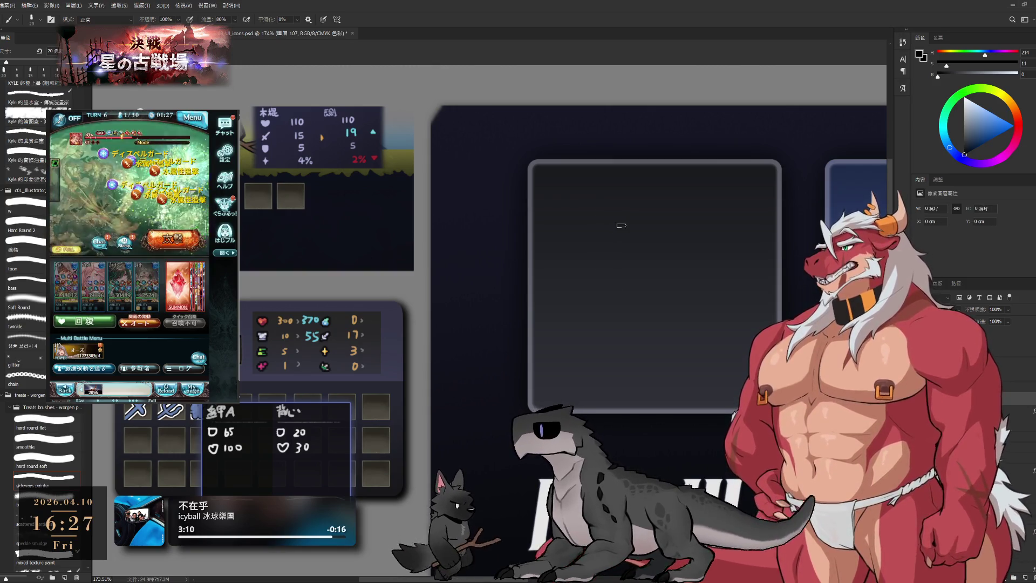
pyautogui.moveTo(619, 200)
pyautogui.mouseDown()
pyautogui.moveTo(599, 283)
pyautogui.moveTo(607, 215)
pyautogui.moveTo(615, 312)
pyautogui.mouseUp()
pyautogui.hotkey('ctrl', 'z')
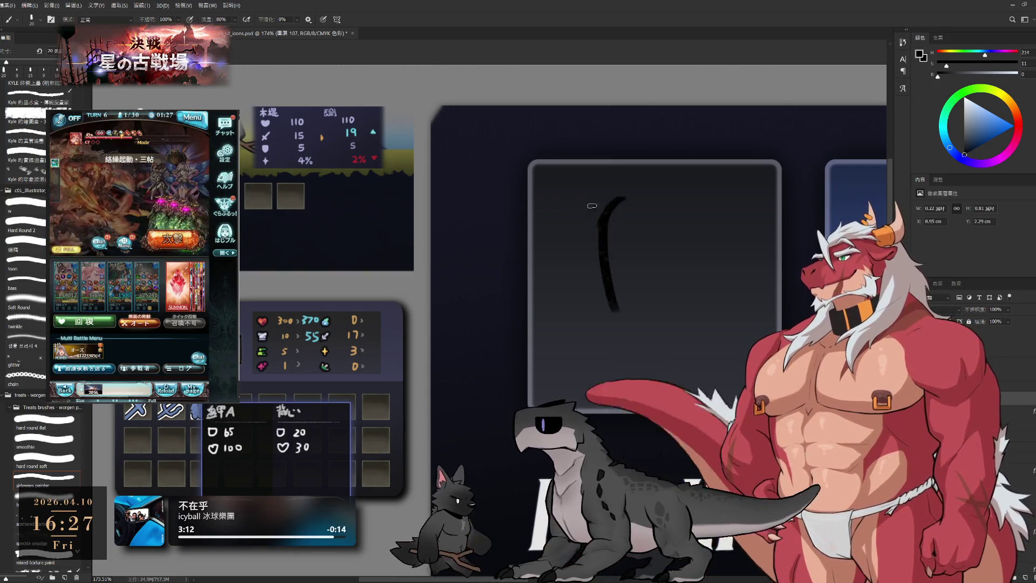
# Step: Sketch a hooked double curve with a diagonal forming a rough K shape in the frame
pyautogui.moveTo(623, 198)
pyautogui.mouseDown()
pyautogui.moveTo(588, 203)
pyautogui.moveTo(569, 256)
pyautogui.mouseUp()
pyautogui.hotkey('ctrl', 'z')
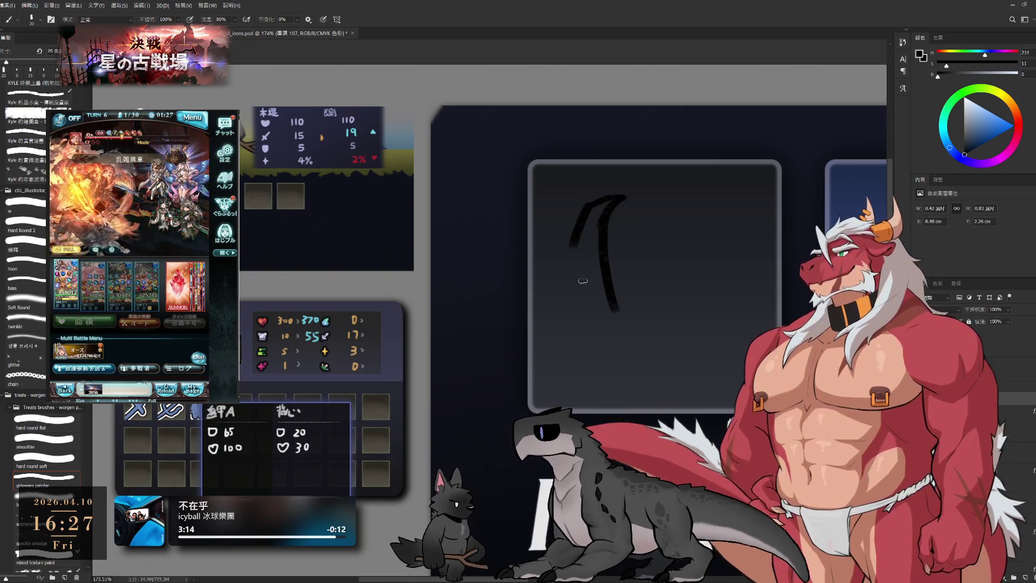
pyautogui.moveTo(588, 204); pyautogui.dragTo(612, 360)
pyautogui.hotkey('ctrl', 'z')
pyautogui.moveTo(624, 201); pyautogui.dragTo(657, 356)
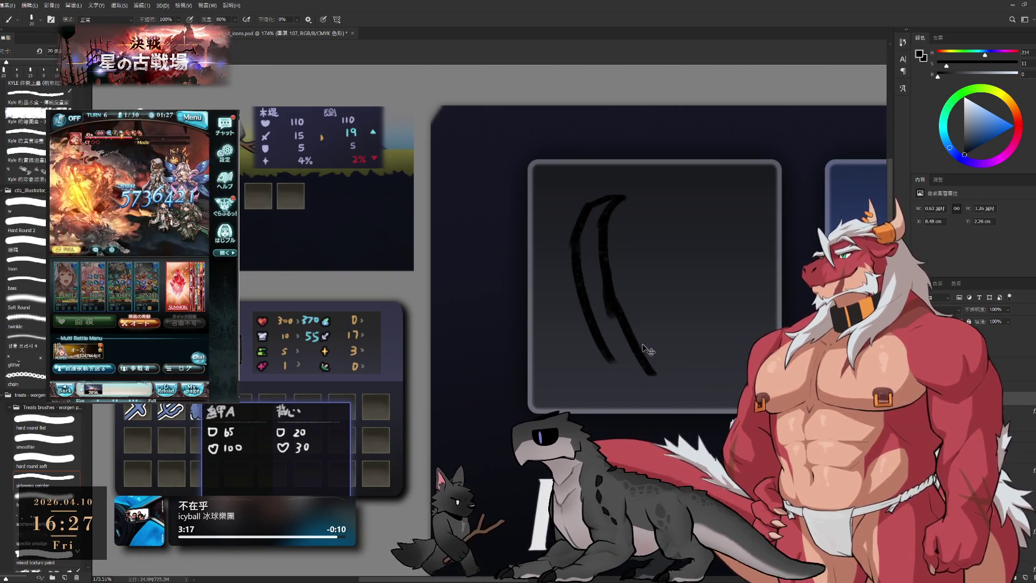
pyautogui.hotkey('ctrl', 'z')
pyautogui.moveTo(623, 202); pyautogui.dragTo(655, 355)
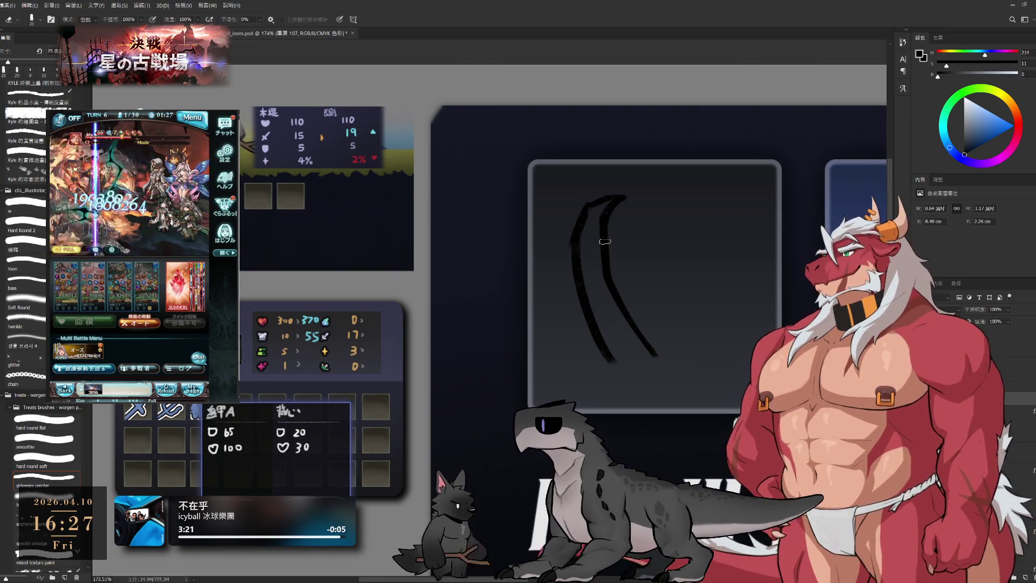
pyautogui.press('b')
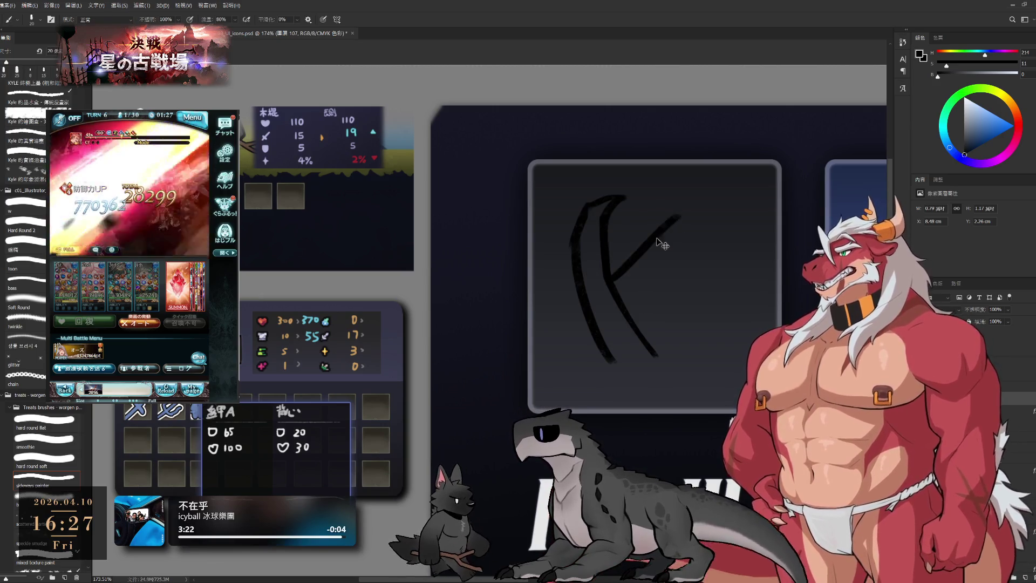
pyautogui.hotkey('ctrl', 'z')
pyautogui.moveTo(610, 282); pyautogui.dragTo(676, 237)
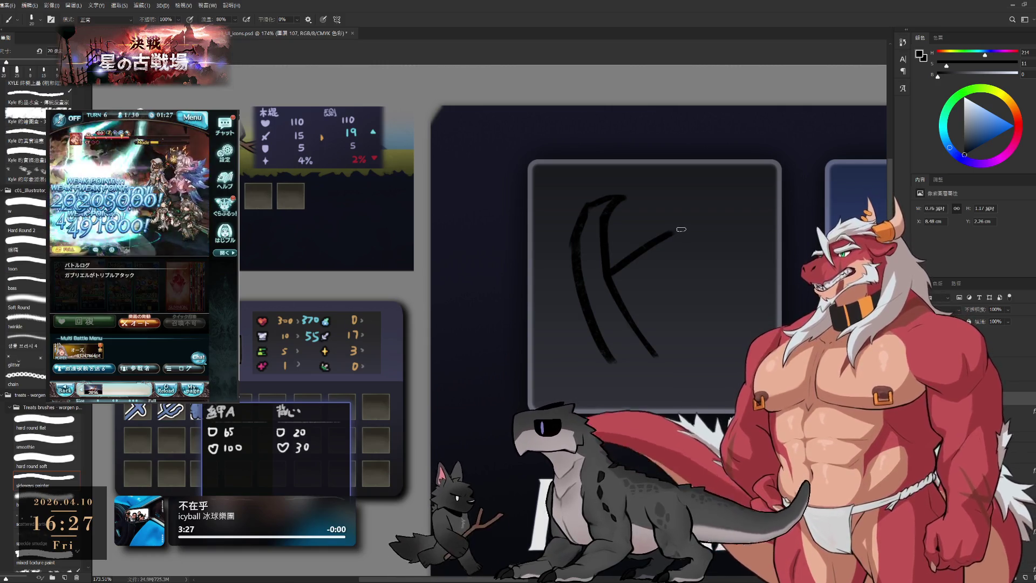
pyautogui.press('e')
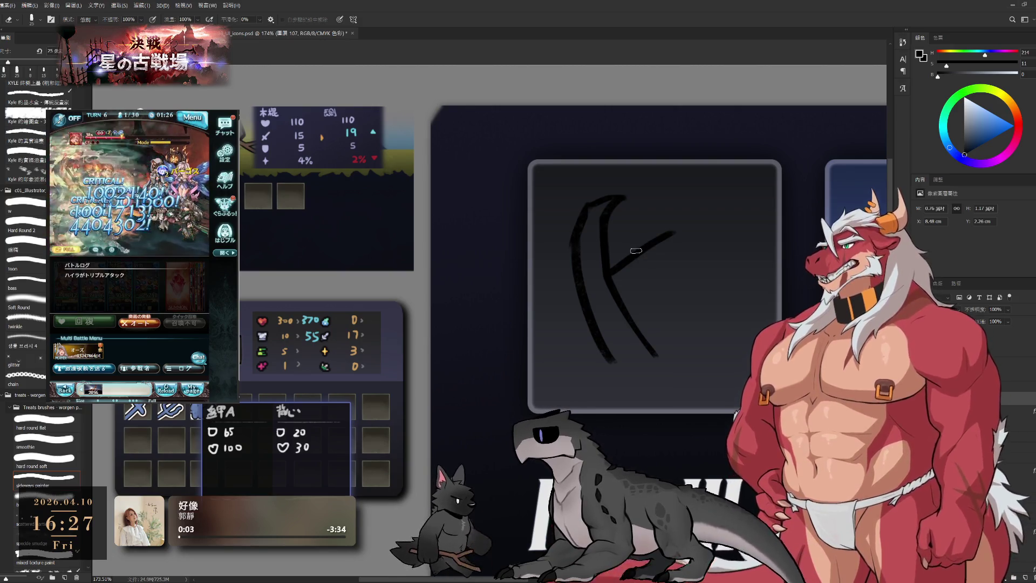
# Step: Erase the old sketch lines and recentre the dark frame on the canvas
pyautogui.moveTo(622, 257); pyautogui.dragTo(669, 284)
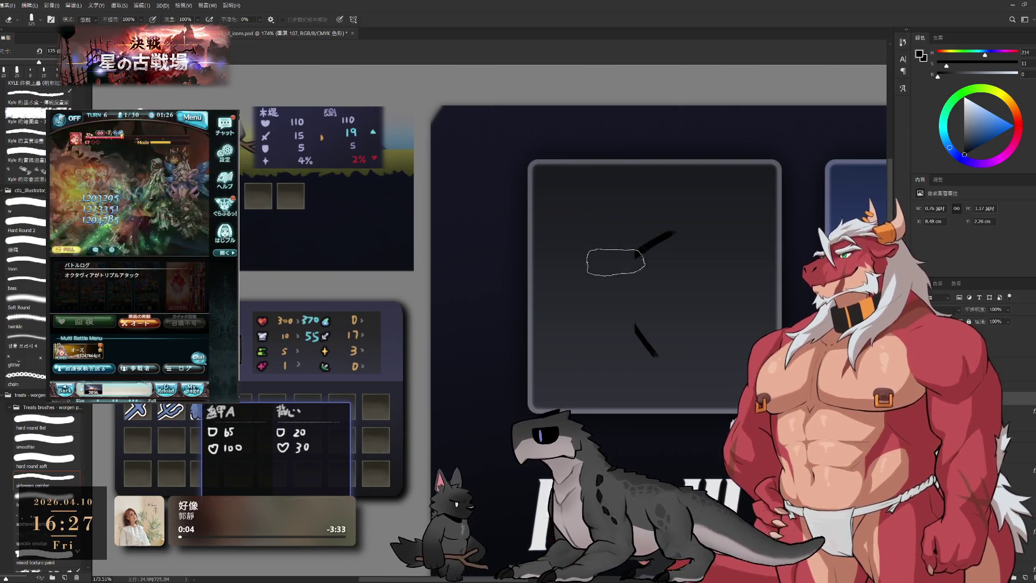
pyautogui.press('b')
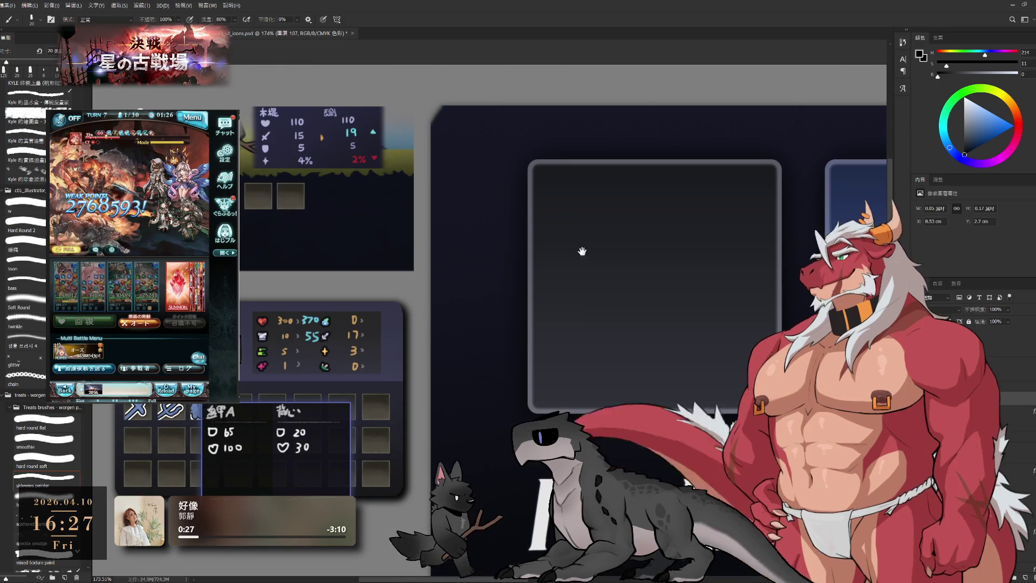
pyautogui.moveTo(582, 251); pyautogui.dragTo(500, 299)
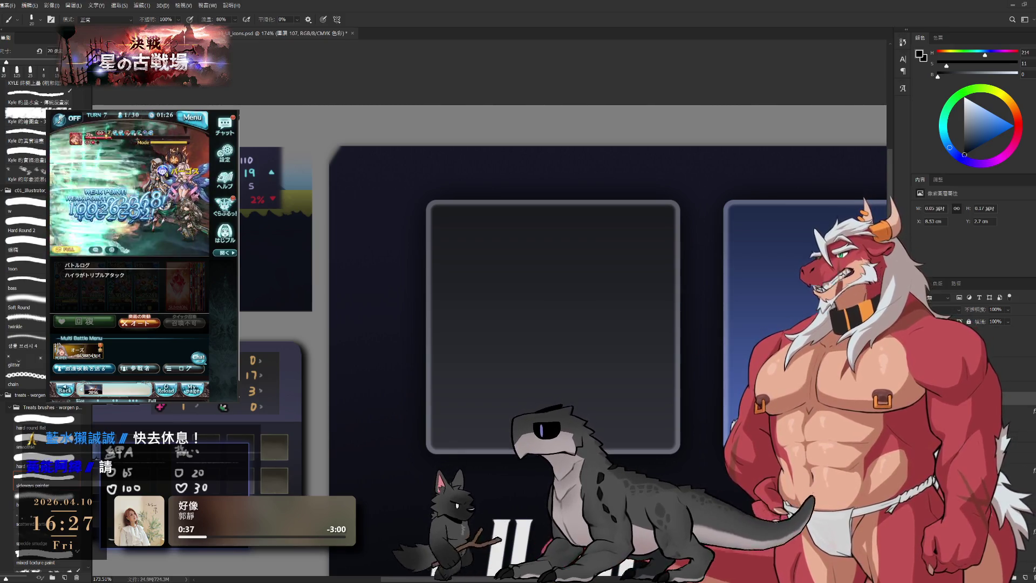
pyautogui.moveTo(589, 301); pyautogui.dragTo(646, 302)
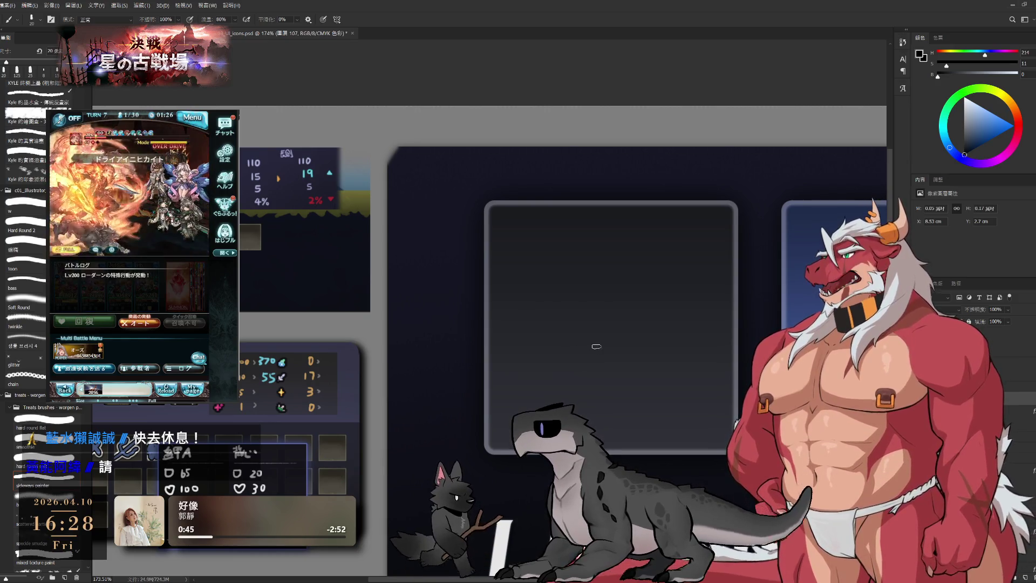
# Step: Draw a closed zigzag cloud-shaped outline low in the frame and start a Free Transform on it
pyautogui.moveTo(569, 341)
pyautogui.mouseDown()
pyautogui.moveTo(631, 331)
pyautogui.moveTo(686, 370)
pyautogui.moveTo(544, 372)
pyautogui.moveTo(559, 397)
pyautogui.mouseUp()
pyautogui.moveTo(686, 370); pyautogui.dragTo(665, 395)
pyautogui.moveTo(559, 396); pyautogui.dragTo(662, 399)
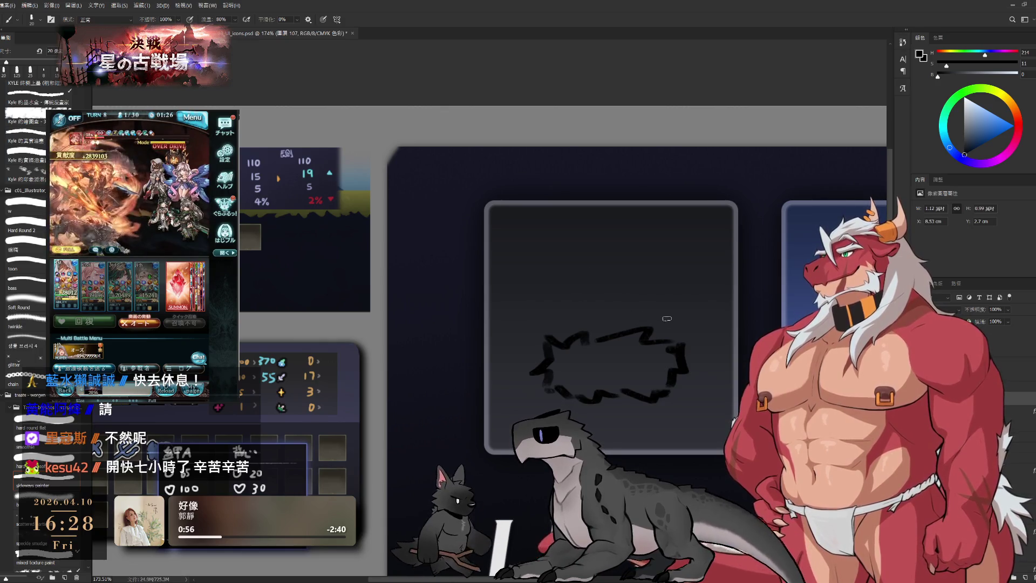
pyautogui.hotkey('ctrl', 't')
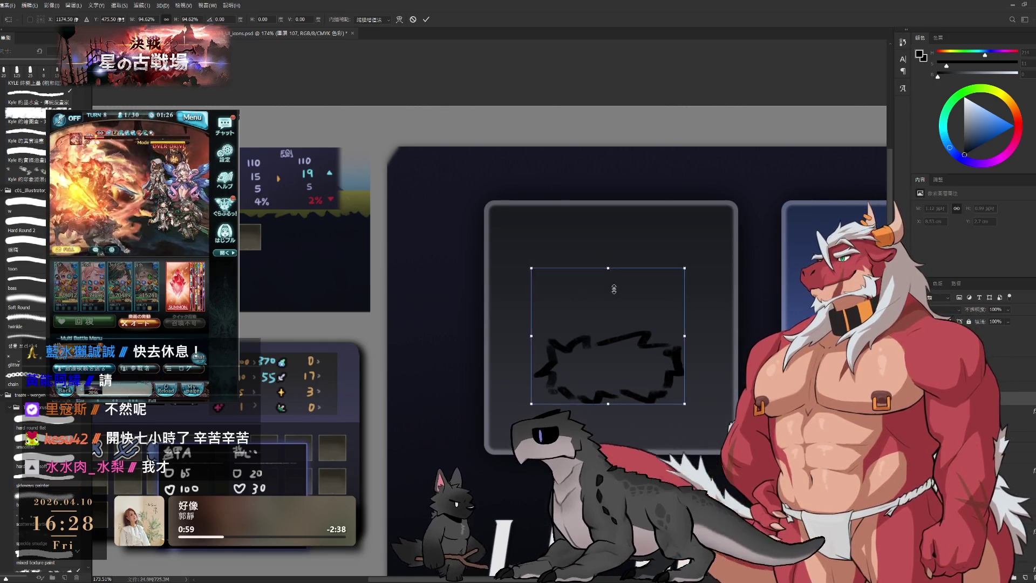
# Step: Shrink the cloud scribble to about 73% and confirm the transform
pyautogui.moveTo(686, 403); pyautogui.dragTo(666, 387)
pyautogui.moveTo(628, 340); pyautogui.dragTo(703, 335)
pyautogui.press('Return')
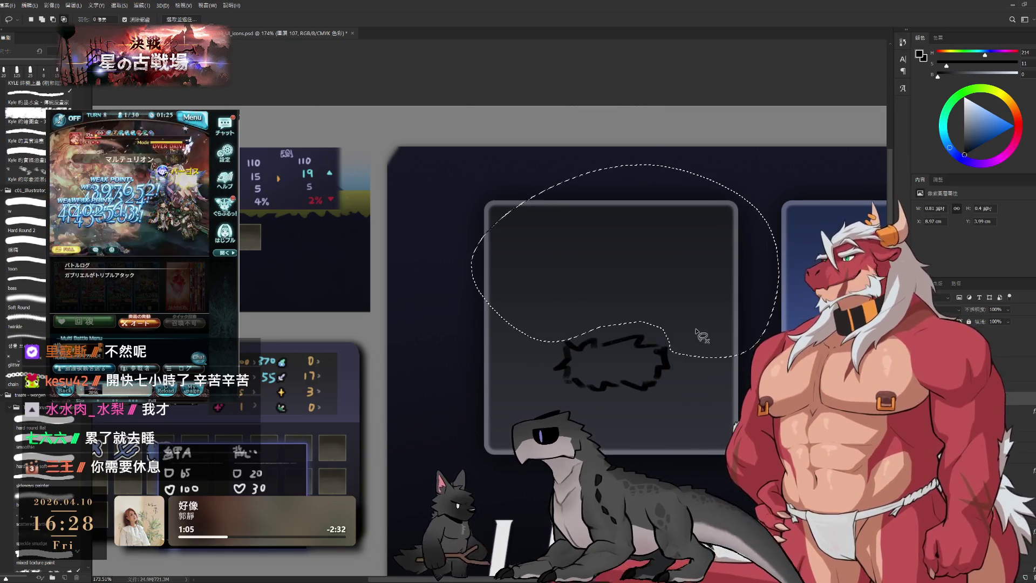
pyautogui.hotkey('ctrl', 'd')
pyautogui.press('b')
pyautogui.scroll(2, 587, 297)
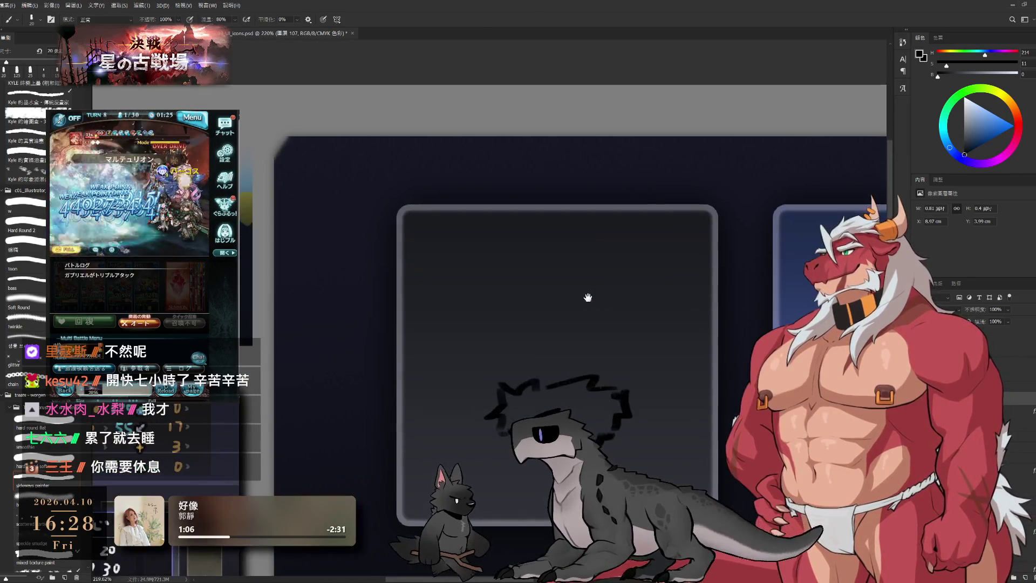
# Step: Sketch a small spiky shape above the scribble with a smaller brush and lasso it
pyautogui.moveTo(495, 263)
pyautogui.mouseDown()
pyautogui.moveTo(470, 283)
pyautogui.moveTo(471, 296)
pyautogui.moveTo(518, 242)
pyautogui.moveTo(472, 285)
pyautogui.moveTo(484, 302)
pyautogui.mouseUp()
pyautogui.hotkey('ctrl', 'z')
pyautogui.hotkey('ctrl', 'z')
pyautogui.hotkey('ctrl', 'z')
pyautogui.press('[')
pyautogui.moveTo(513, 264); pyautogui.dragTo(536, 272)
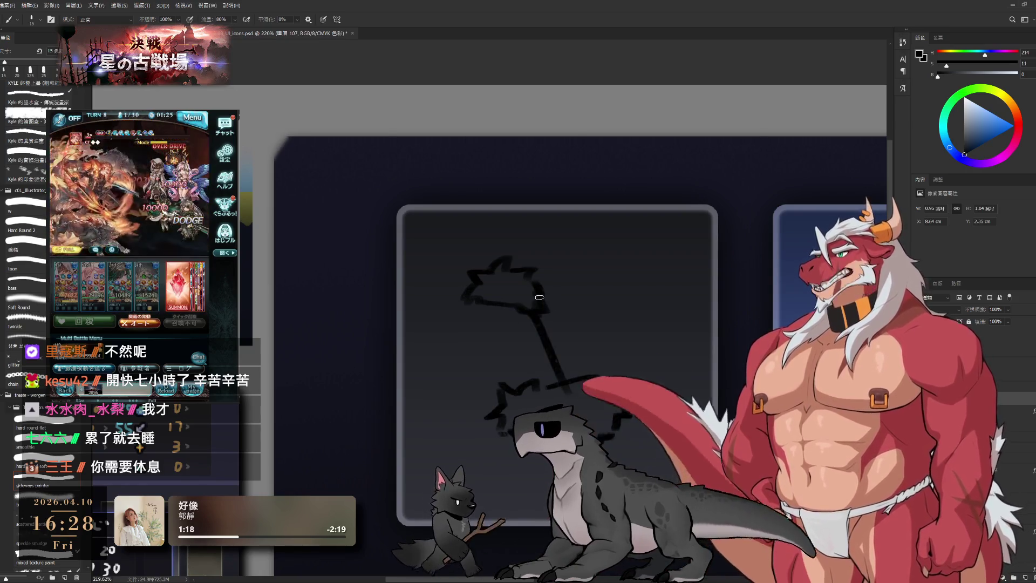
pyautogui.press('l')
pyautogui.moveTo(466, 267); pyautogui.dragTo(469, 275)
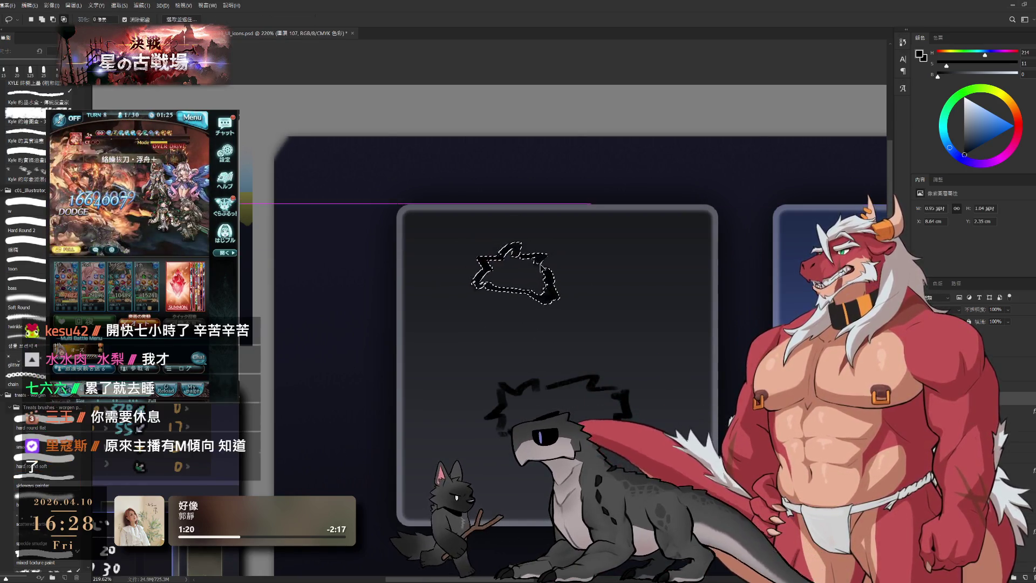
# Step: Draw two crossing strap lines dropping from the spiky shape to form a rough X
pyautogui.hotkey('ctrl', 'd')
pyautogui.press('b')
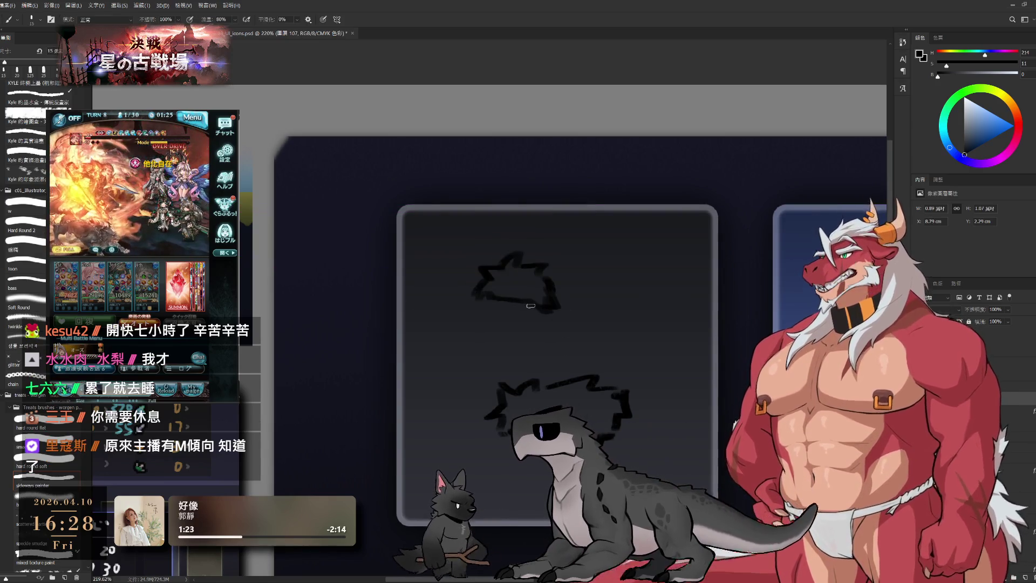
pyautogui.moveTo(525, 304)
pyautogui.mouseDown()
pyautogui.moveTo(595, 380)
pyautogui.moveTo(558, 294)
pyautogui.moveTo(576, 374)
pyautogui.mouseUp()
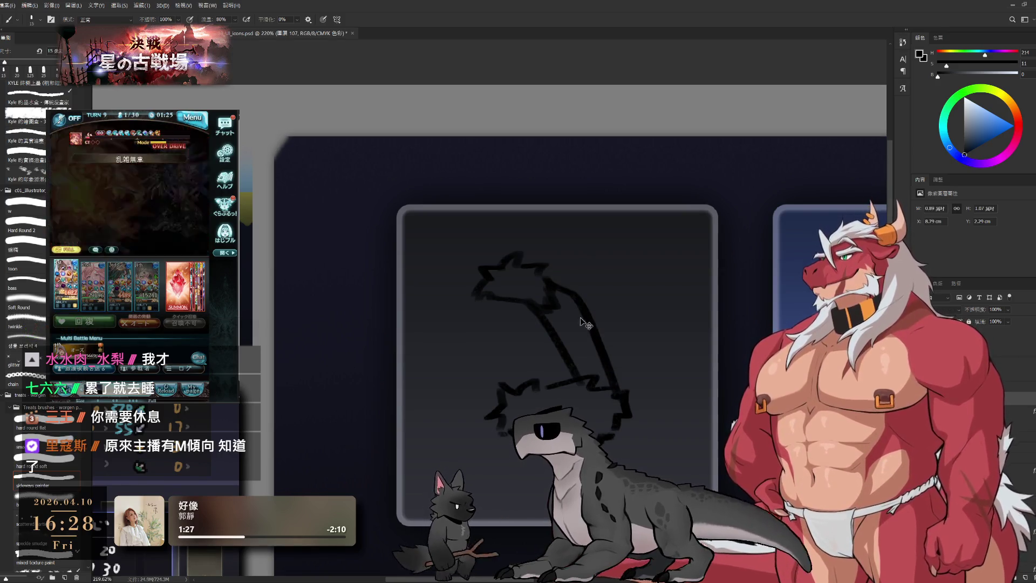
pyautogui.hotkey('ctrl', 'z')
pyautogui.moveTo(544, 278); pyautogui.dragTo(595, 346)
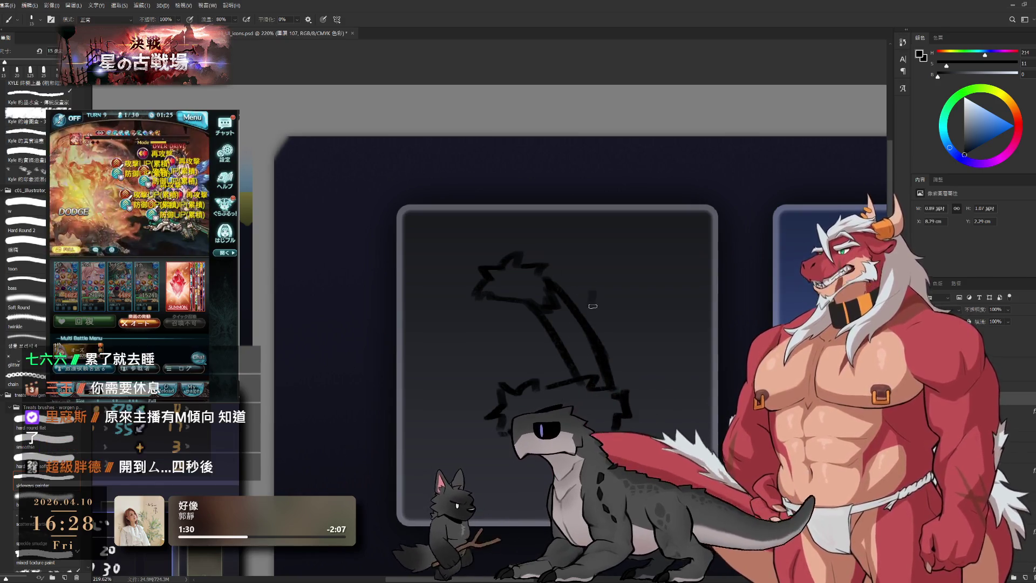
pyautogui.moveTo(587, 279); pyautogui.dragTo(604, 361)
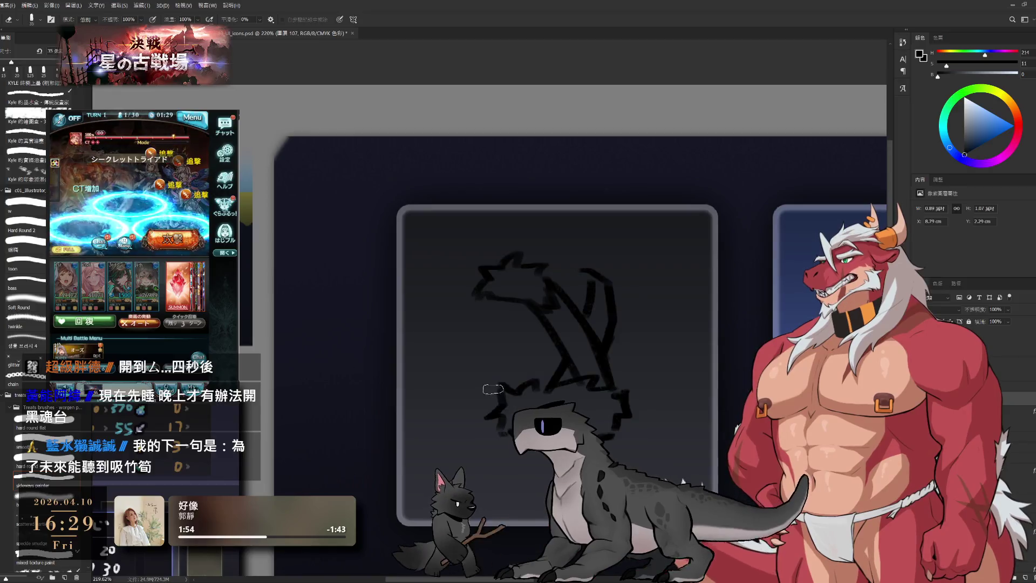
# Step: Refine the crossed straps, alternating brush and eraser with a smaller stroke size
pyautogui.press('e')
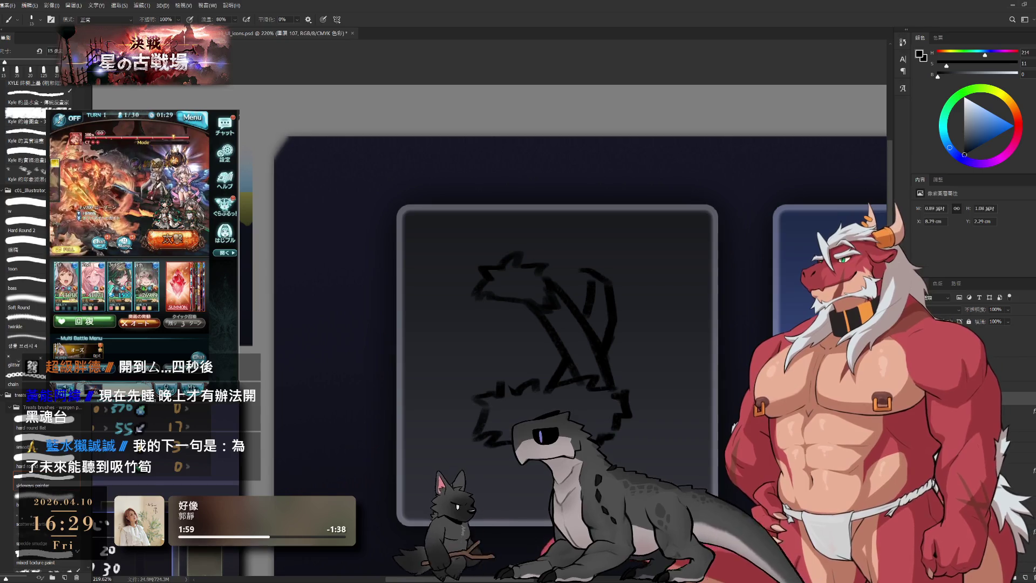
pyautogui.press('b')
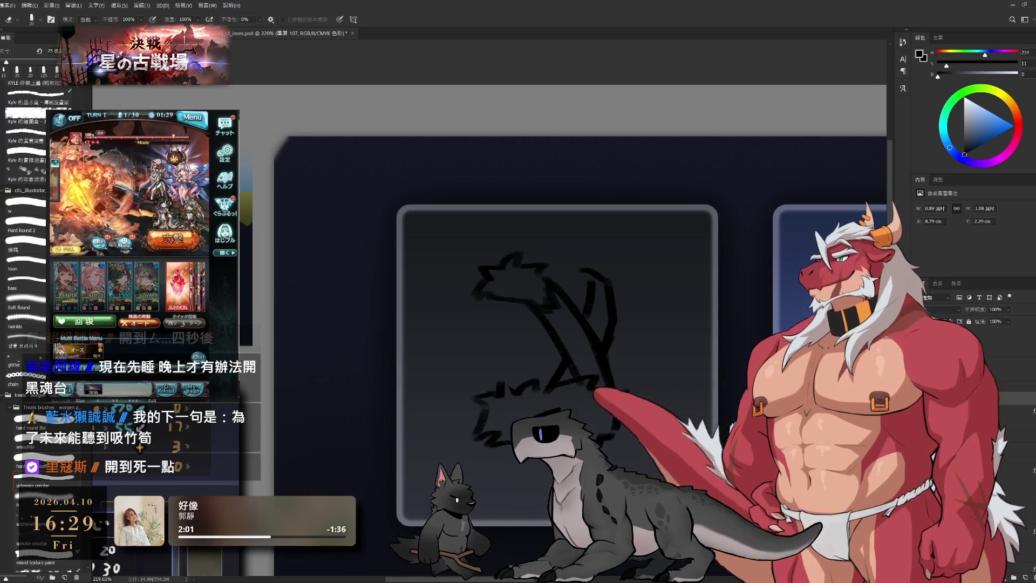
pyautogui.press('[')
pyautogui.press('e')
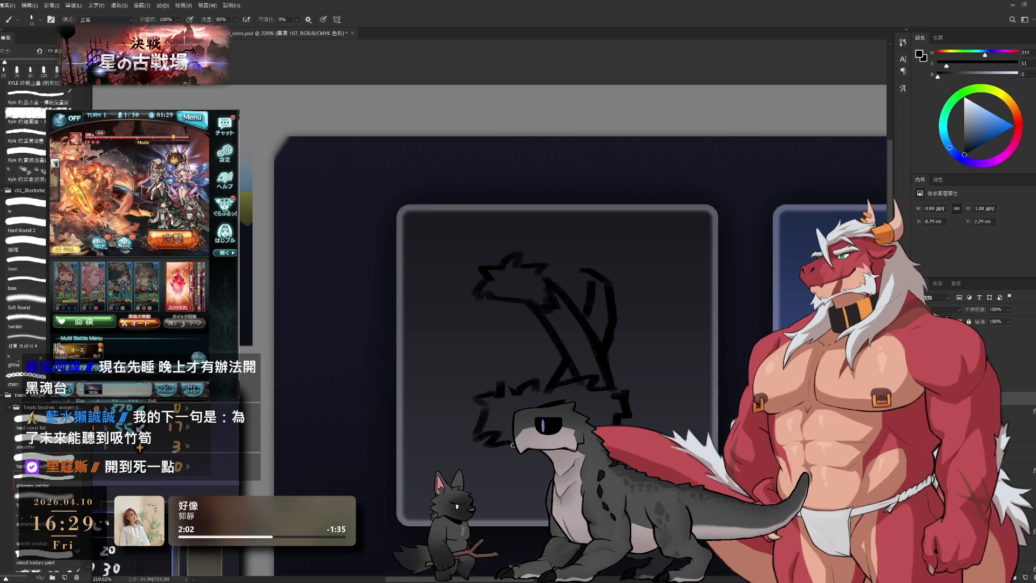
pyautogui.press('b')
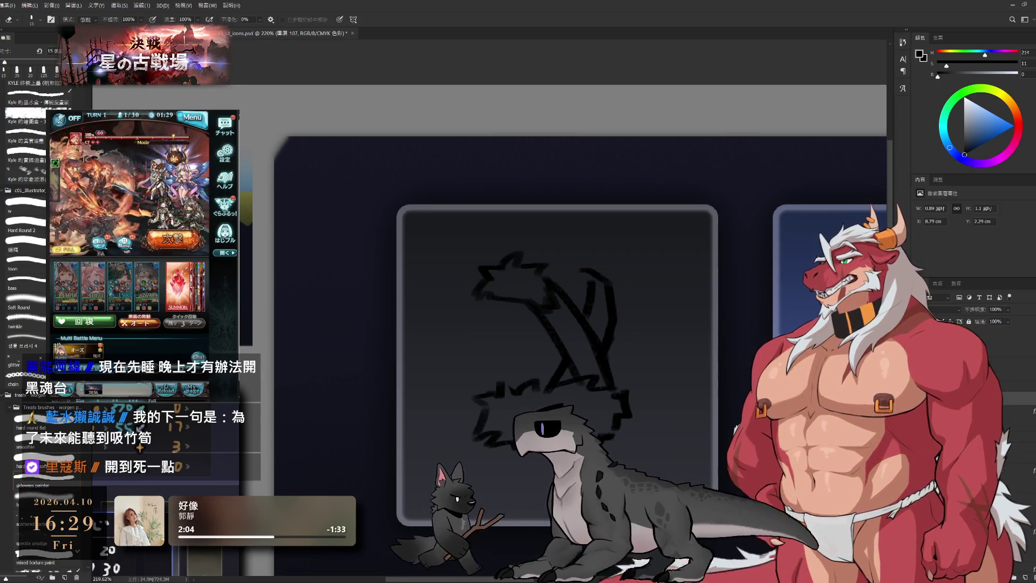
pyautogui.press('e')
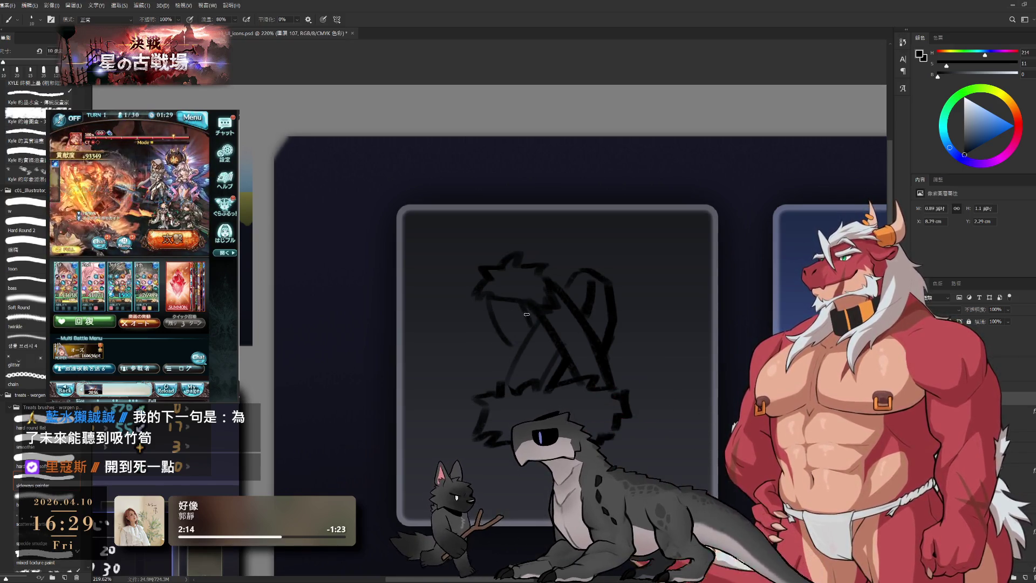
# Step: Touch up the crossed straps with brush and eraser, then draw a long line down from the fur trim
pyautogui.moveTo(532, 328); pyautogui.dragTo(494, 321)
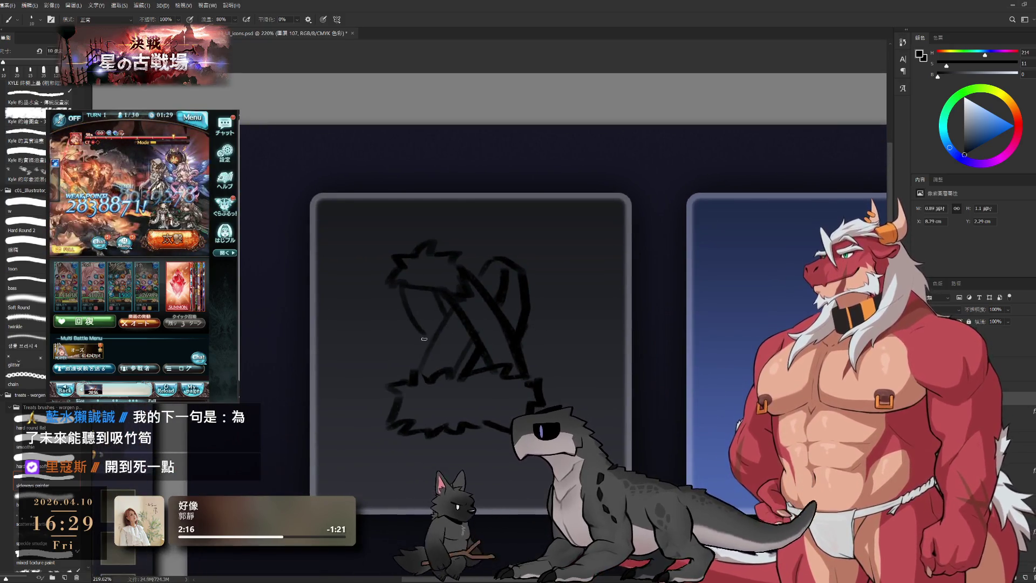
pyautogui.press('e')
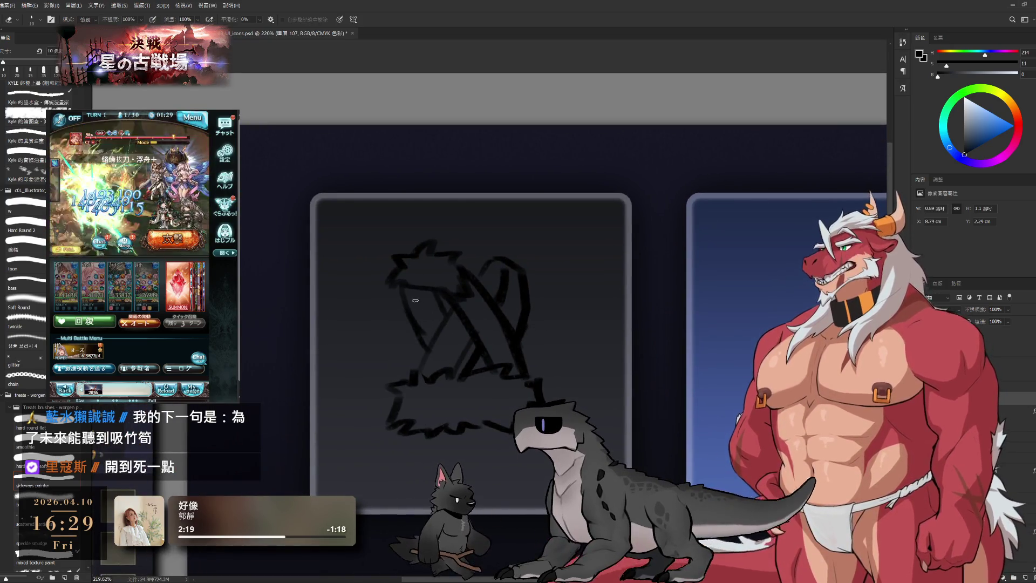
pyautogui.press(']')
pyautogui.press(']')
pyautogui.press(']')
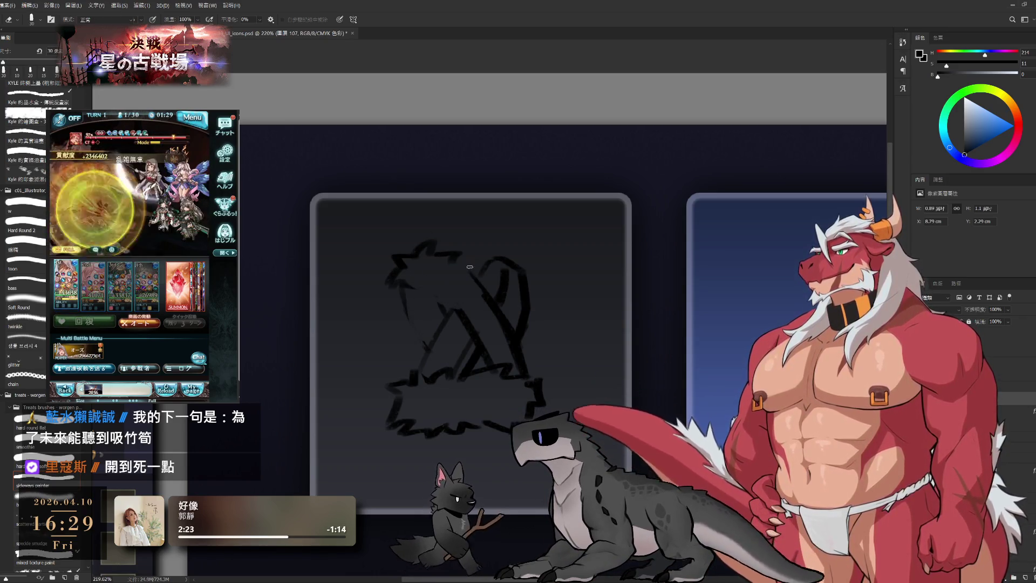
pyautogui.press('b')
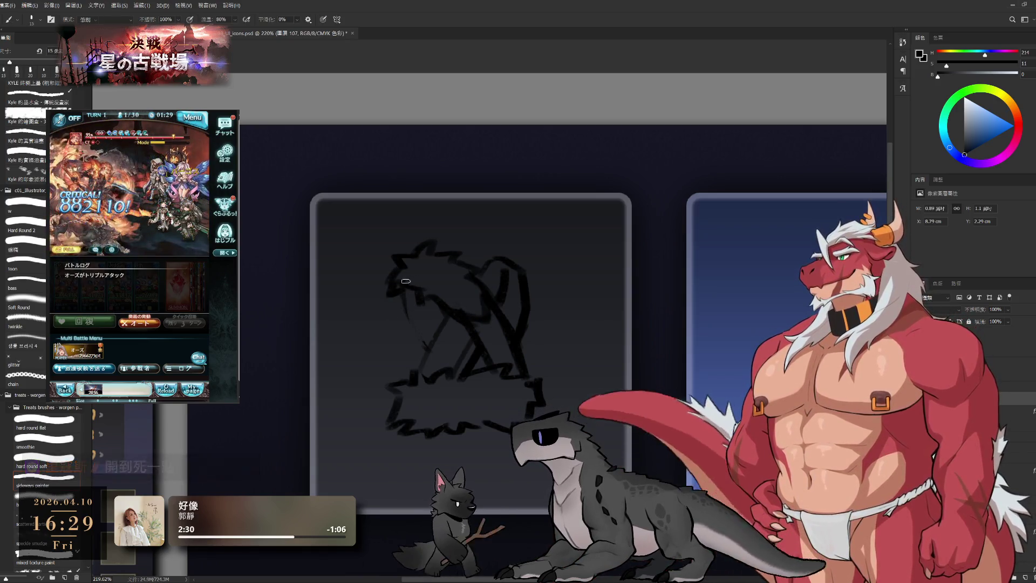
pyautogui.press('e')
pyautogui.press('b')
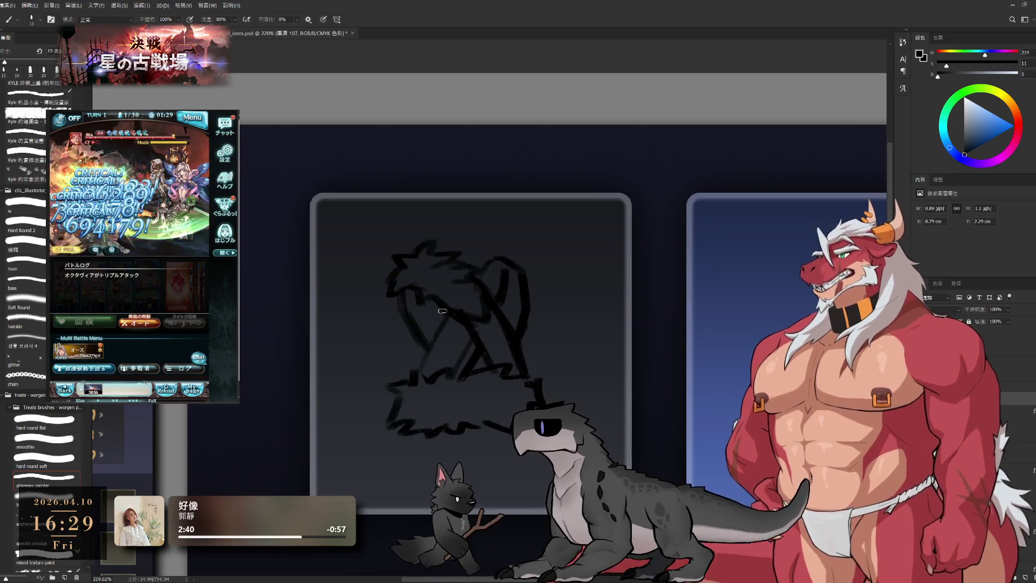
pyautogui.moveTo(442, 310); pyautogui.dragTo(485, 257)
# Step: Draw the left and right lower body lines descending from the fur trim toward the frame bottom
pyautogui.moveTo(441, 347); pyautogui.dragTo(418, 425)
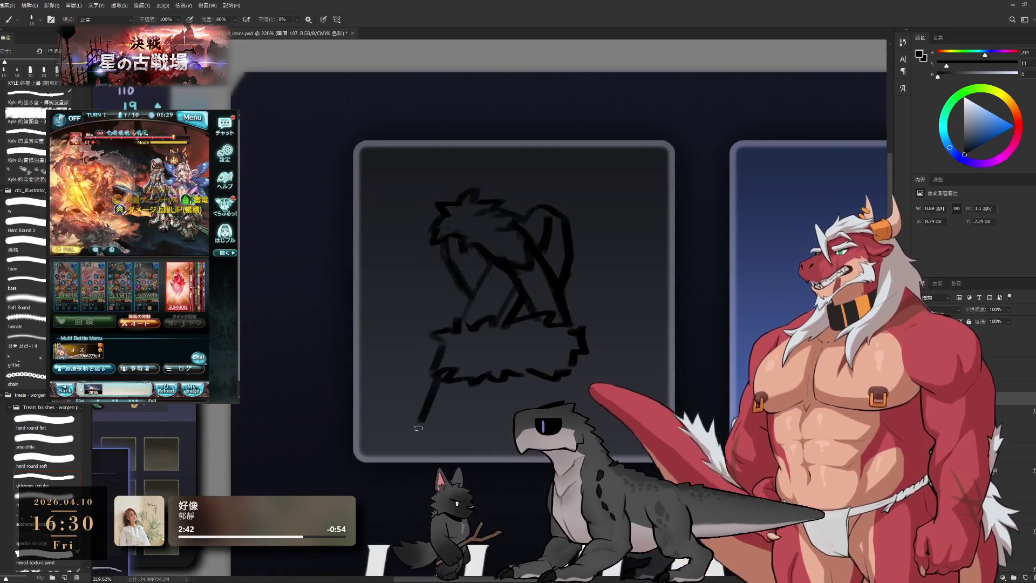
pyautogui.hotkey('ctrl', 'z')
pyautogui.moveTo(438, 378); pyautogui.dragTo(431, 452)
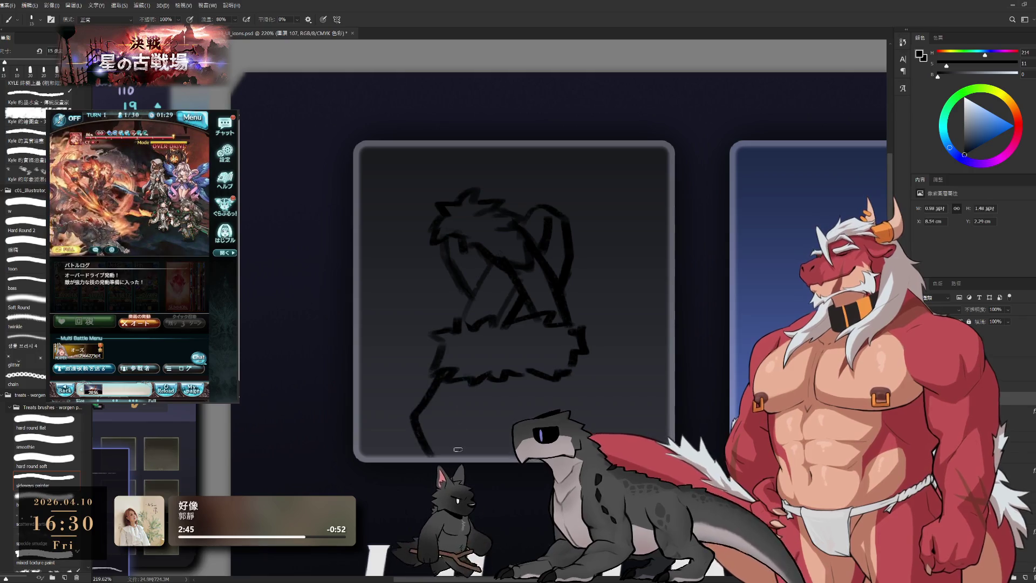
pyautogui.hotkey('ctrl', 'z')
pyautogui.moveTo(439, 375); pyautogui.dragTo(415, 457)
pyautogui.moveTo(472, 398)
pyautogui.mouseDown()
pyautogui.moveTo(458, 460)
pyautogui.moveTo(494, 431)
pyautogui.mouseUp()
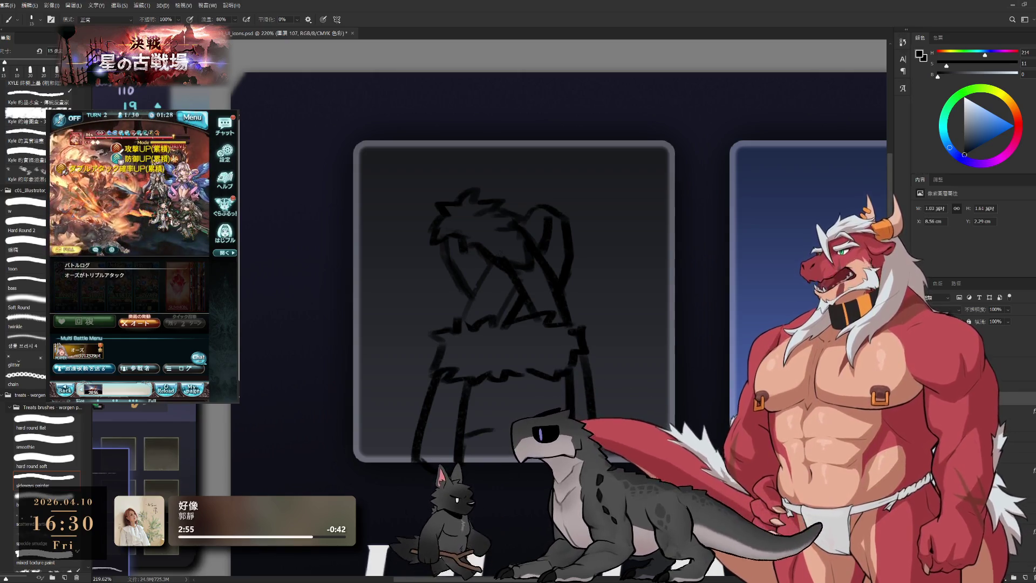
# Step: Erase the second leg line and short dash from the lower sketch
pyautogui.press('l')
pyautogui.moveTo(428, 377); pyautogui.dragTo(480, 407)
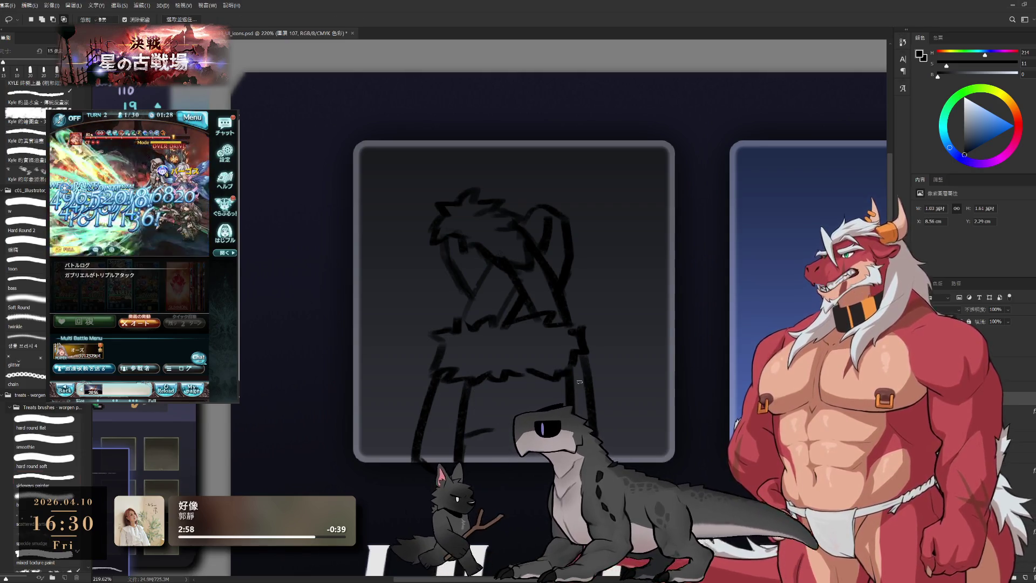
pyautogui.press('b')
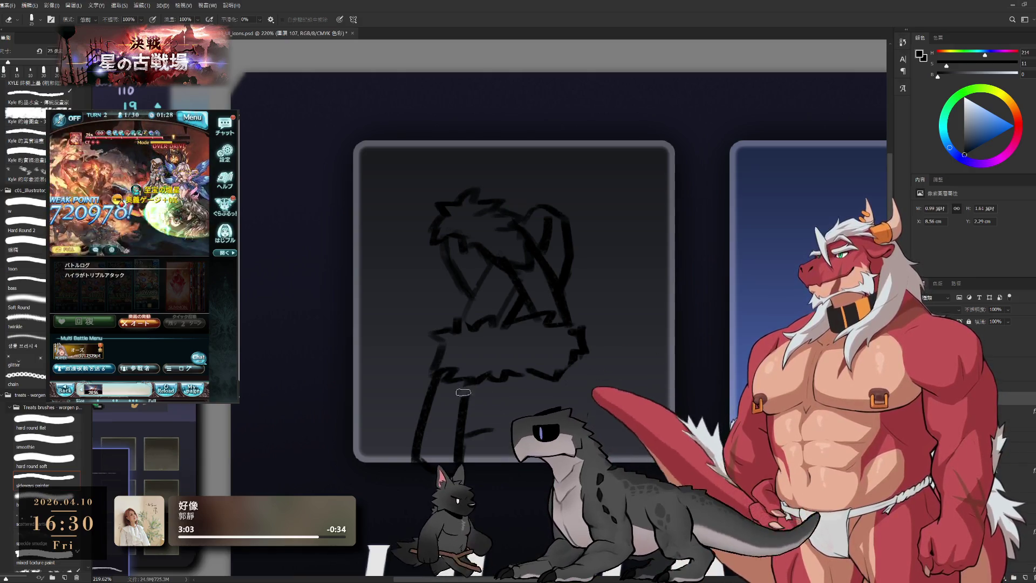
pyautogui.press('e')
pyautogui.moveTo(463, 397); pyautogui.dragTo(494, 433)
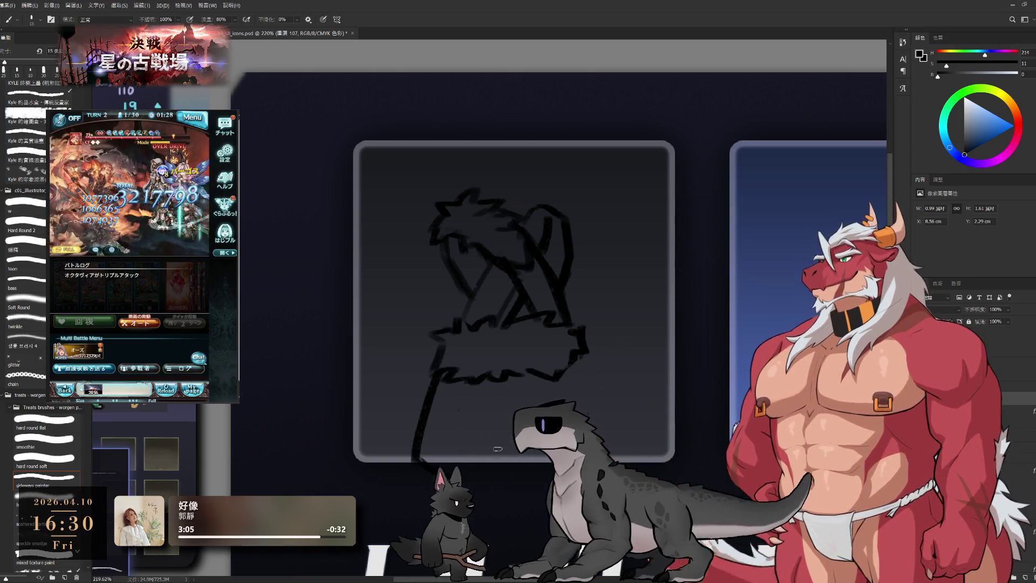
pyautogui.press('b')
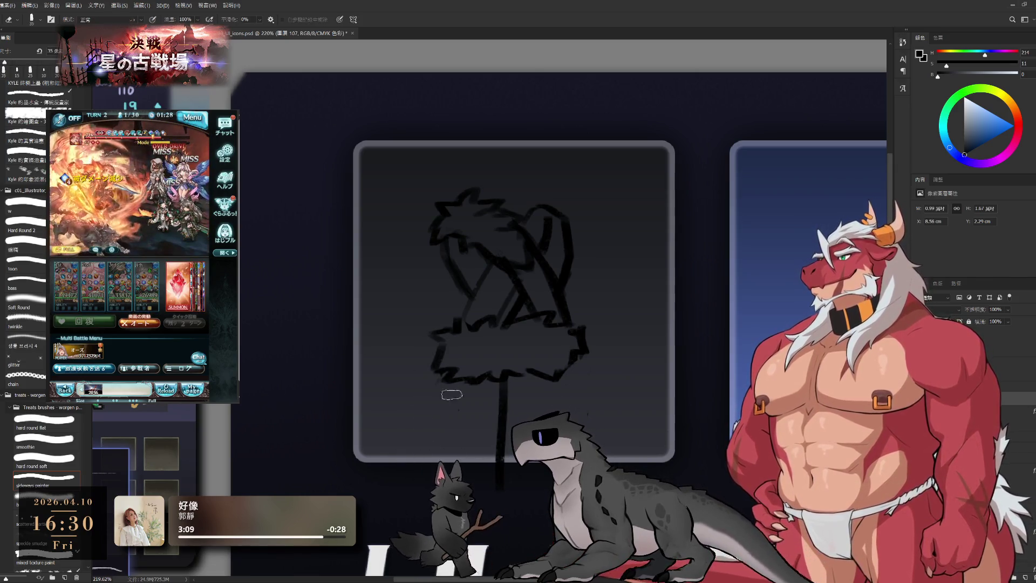
# Step: Redraw a slanted left leg line beside the trunk and extend it downward
pyautogui.moveTo(452, 372); pyautogui.dragTo(419, 460)
pyautogui.press('e')
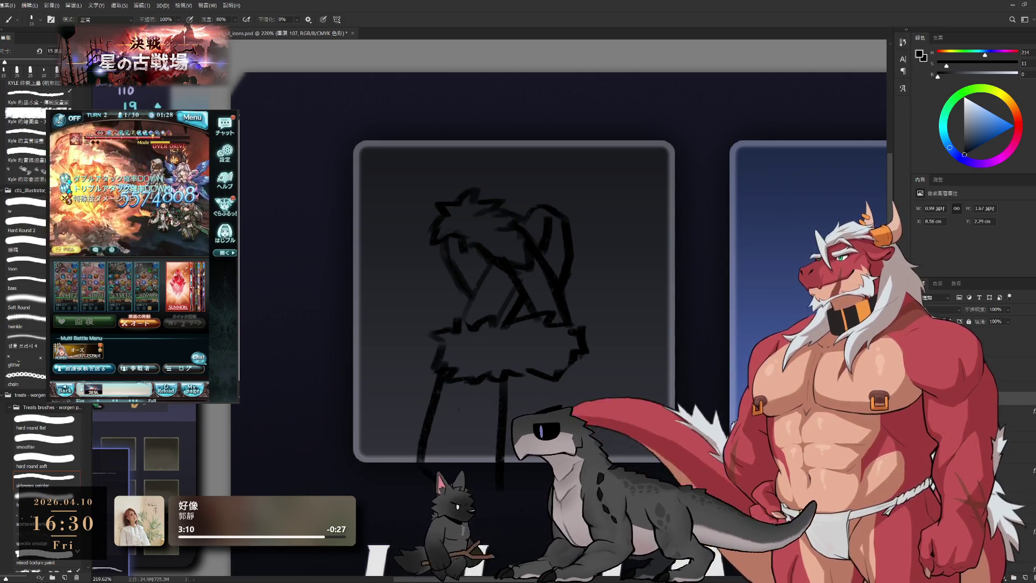
pyautogui.press('b')
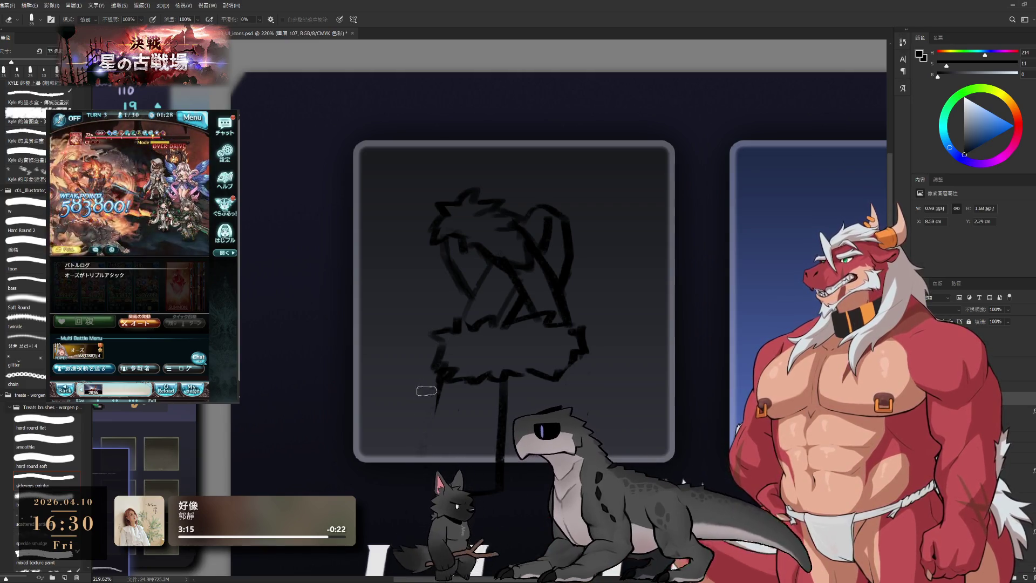
pyautogui.moveTo(435, 409); pyautogui.dragTo(428, 449)
pyautogui.press('e')
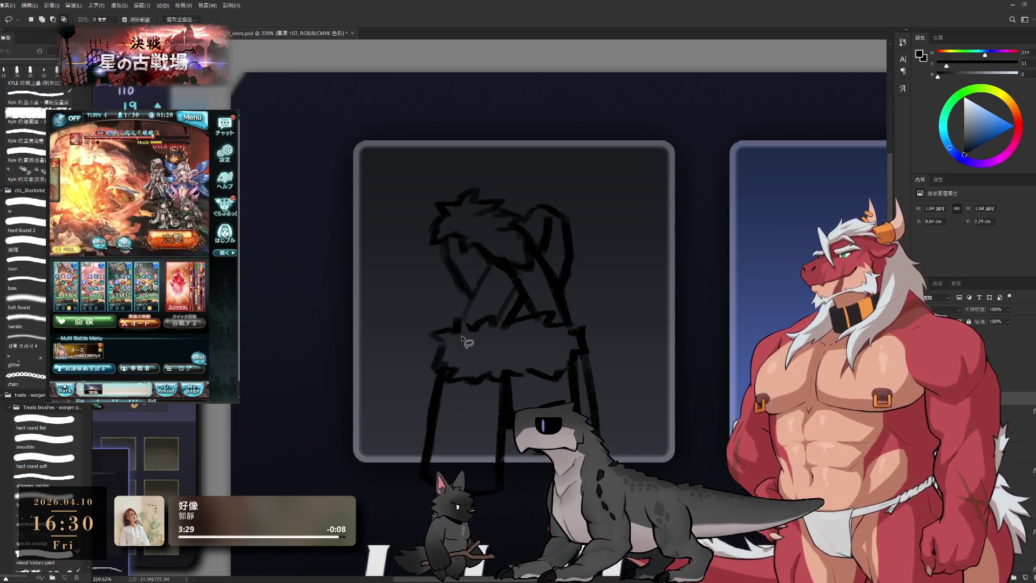
# Step: Lasso the upper armor sketch and fade it to light grey, leaving the lower lines dark
pyautogui.press('l')
pyautogui.moveTo(470, 348)
pyautogui.mouseDown()
pyautogui.moveTo(652, 269)
pyautogui.moveTo(602, 292)
pyautogui.mouseUp()
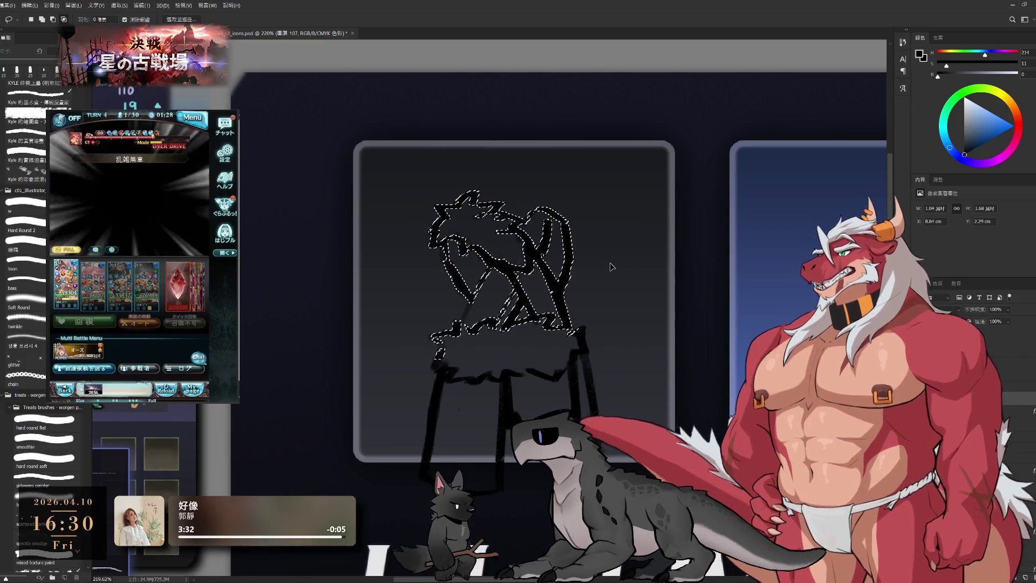
pyautogui.hotkey('ctrl', 'shift', 'j')
pyautogui.press('4')
pyautogui.press('b')
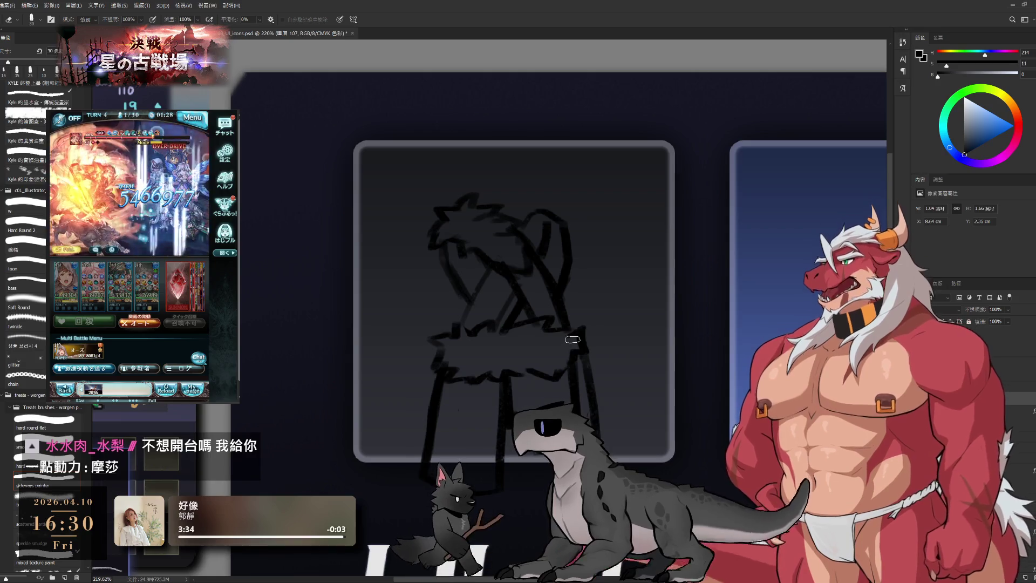
pyautogui.press('e')
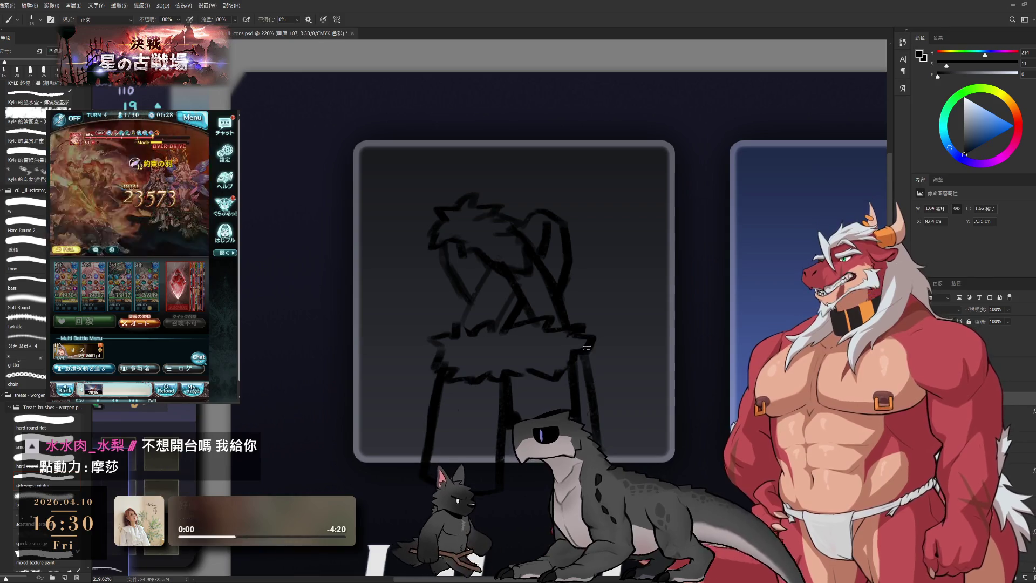
pyautogui.press('b')
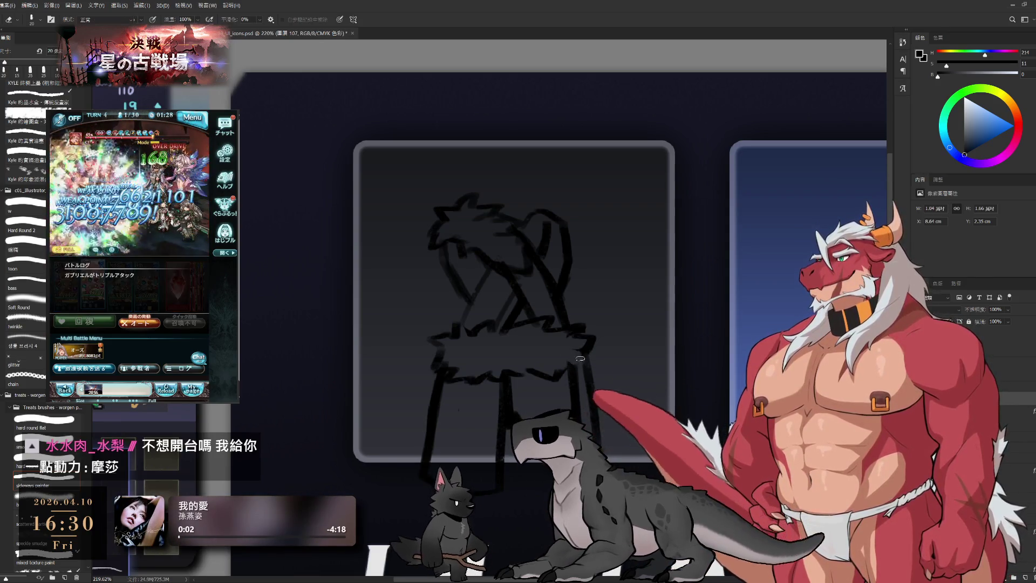
pyautogui.press('e')
pyautogui.moveTo(504, 390); pyautogui.dragTo(537, 369)
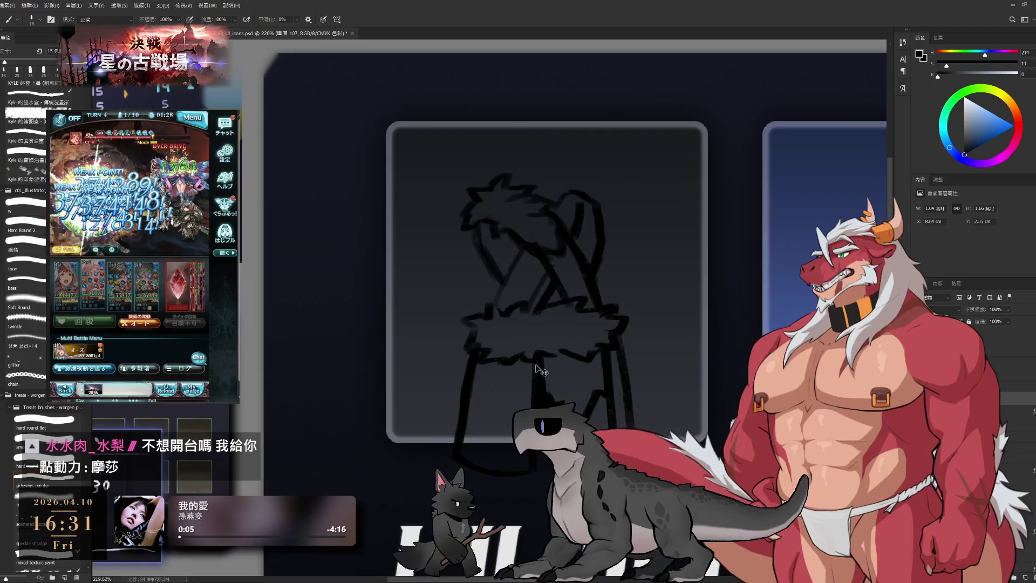
pyautogui.scroll(-2, 537, 369)
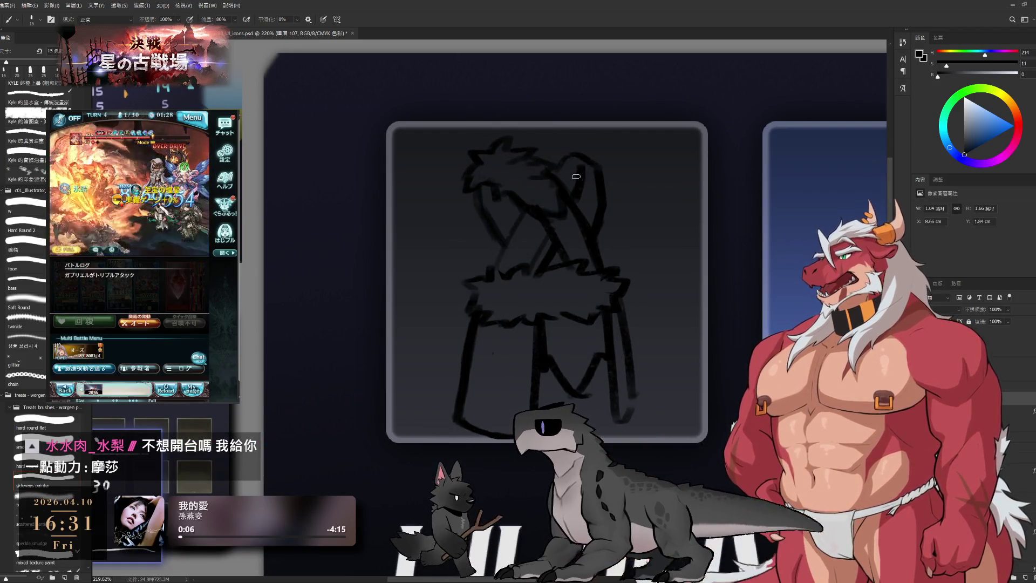
# Step: Redraw the crossed shoulder strap as a broad diagonal band with a rectangular plate, alternating brush and eraser
pyautogui.moveTo(597, 165); pyautogui.dragTo(606, 195)
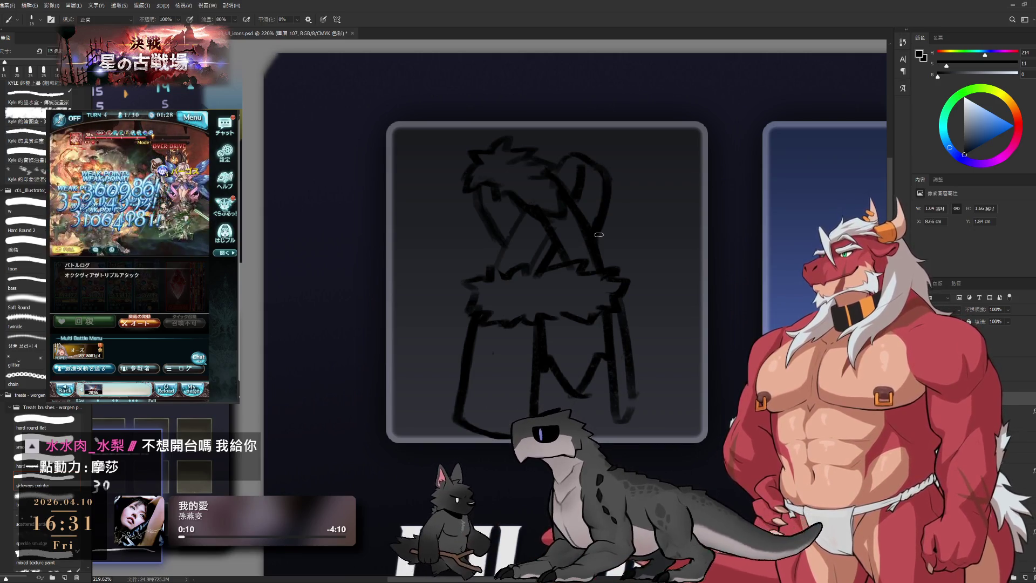
pyautogui.press('b')
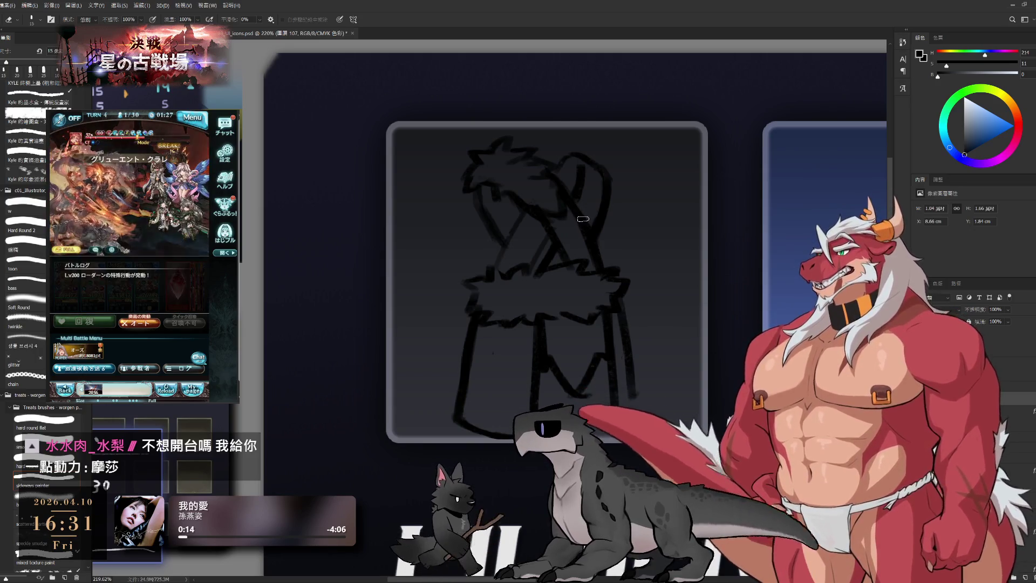
pyautogui.press(']')
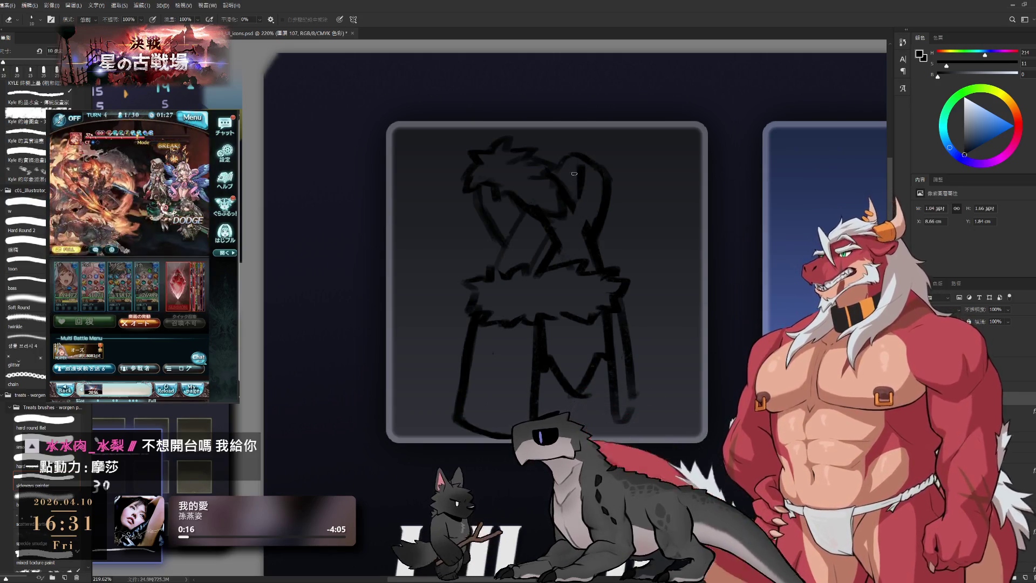
pyautogui.press('[')
pyautogui.press('[')
pyautogui.press('e')
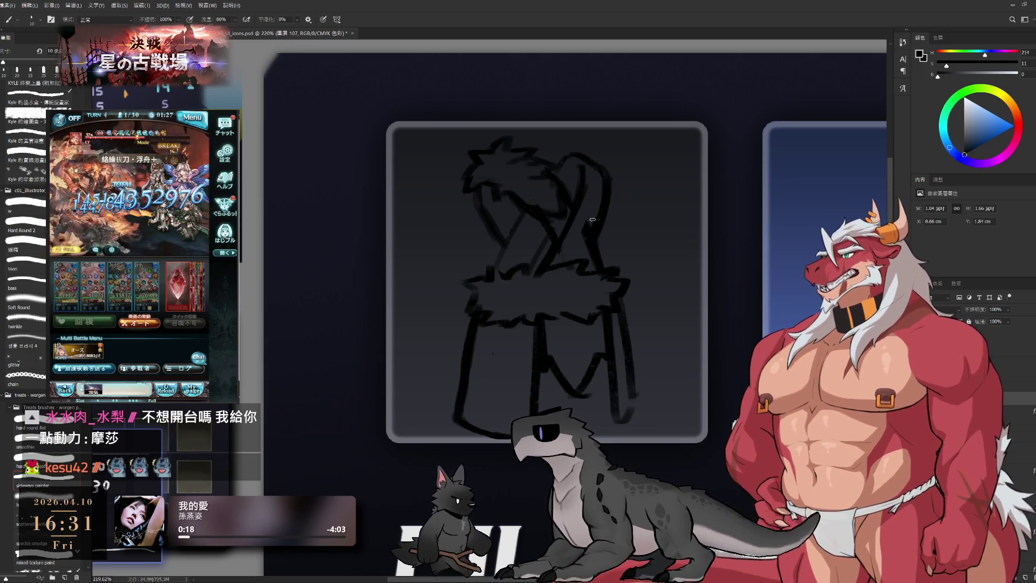
pyautogui.press('b')
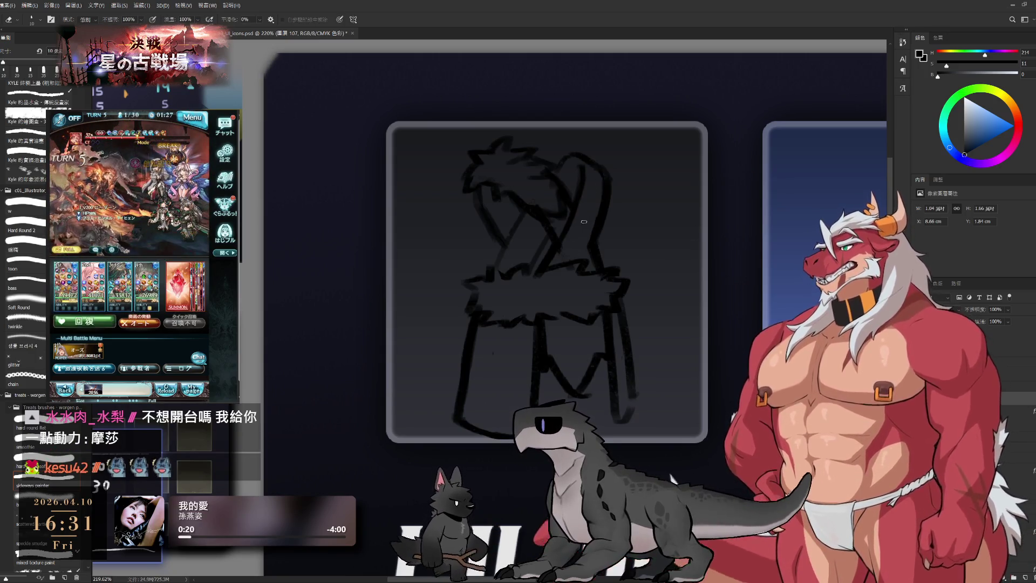
pyautogui.press('e')
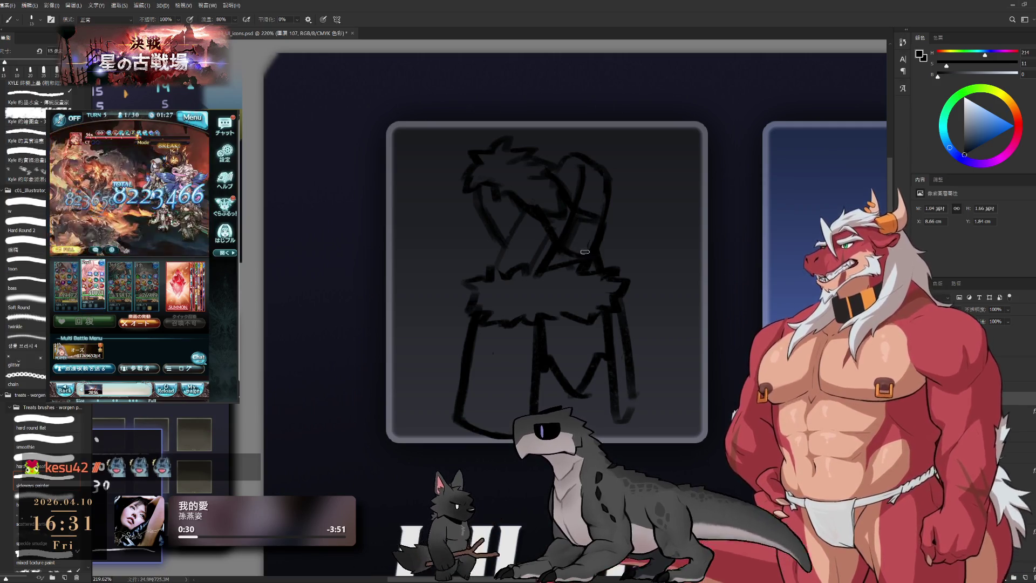
pyautogui.press('e')
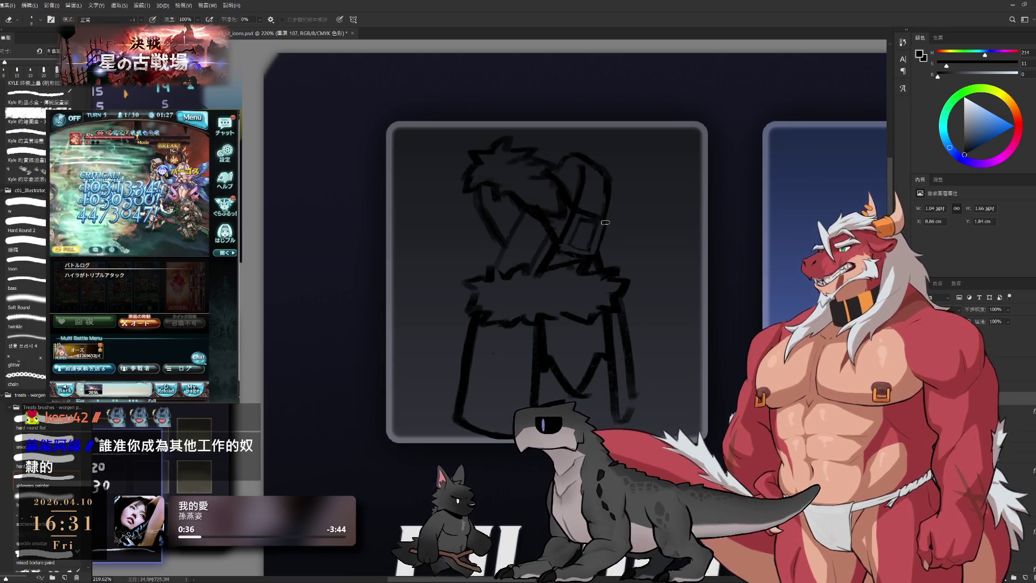
pyautogui.press('b')
# Step: Shift the canvas view slightly over the armor sketch's strap and plate
pyautogui.moveTo(605, 221); pyautogui.dragTo(642, 243)
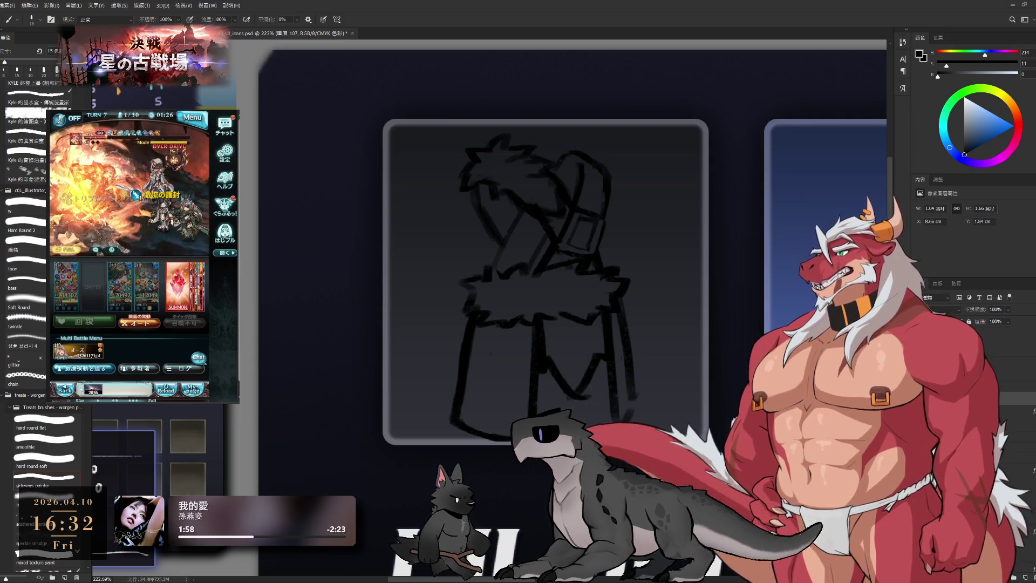
pyautogui.scroll(-3, 672, 340)
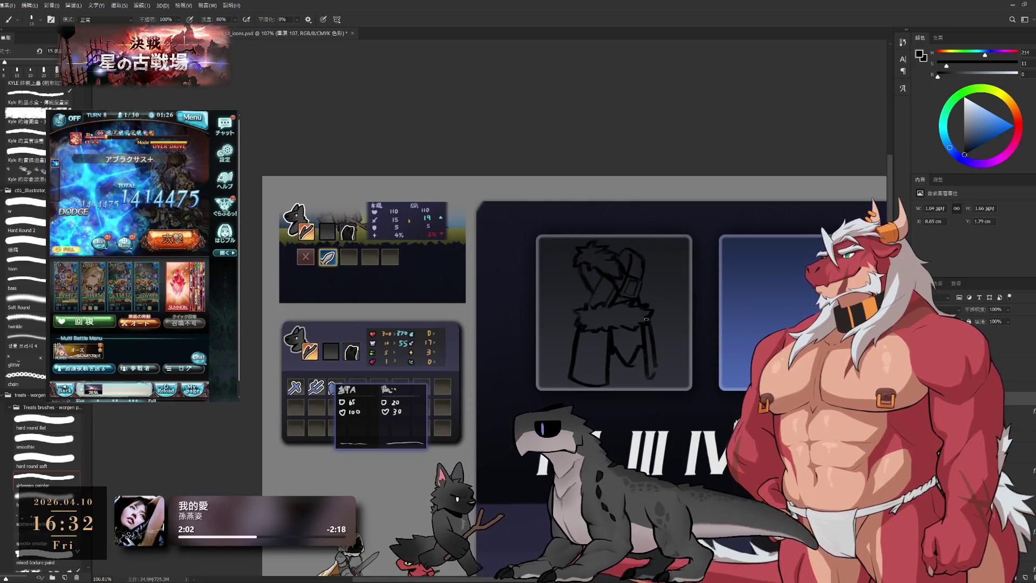
pyautogui.scroll(3, 558, 188)
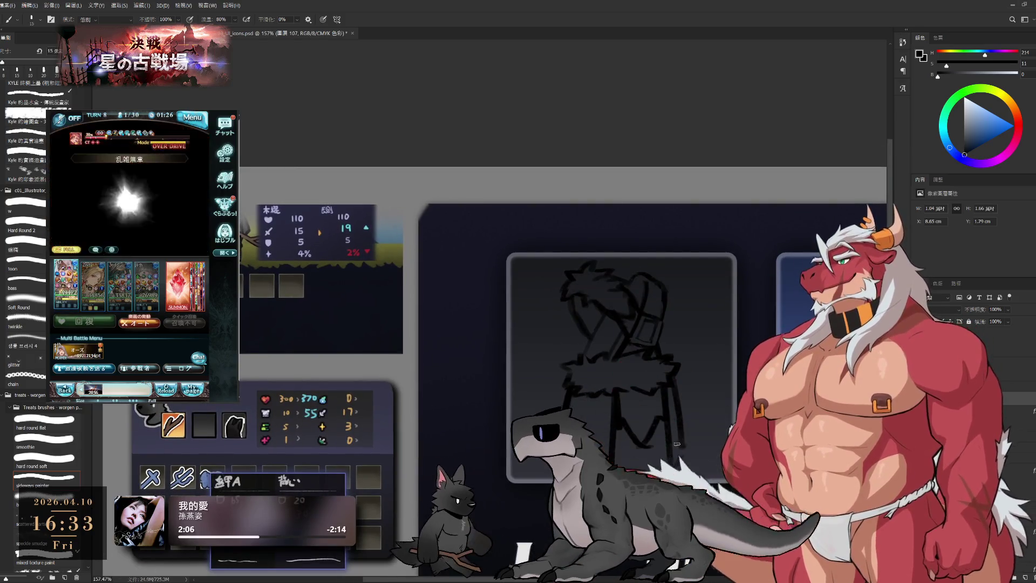
pyautogui.press('e')
pyautogui.press('b')
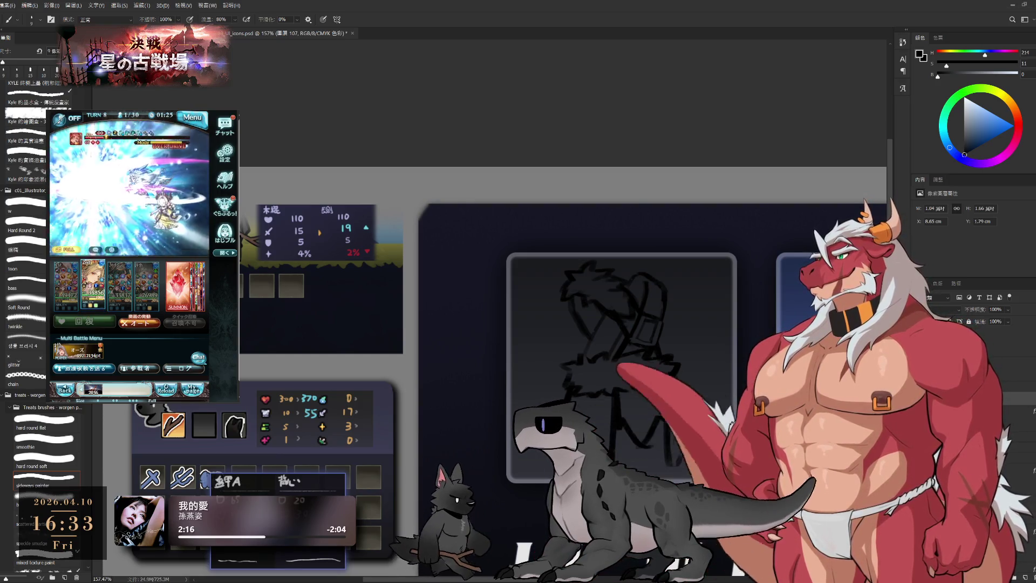
pyautogui.press('l')
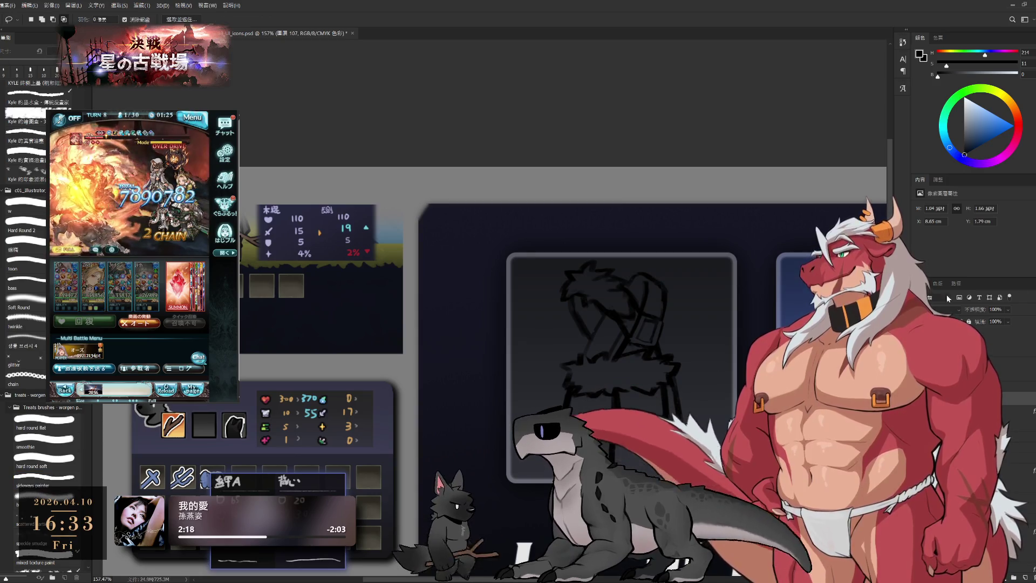
pyautogui.click(175, 392)
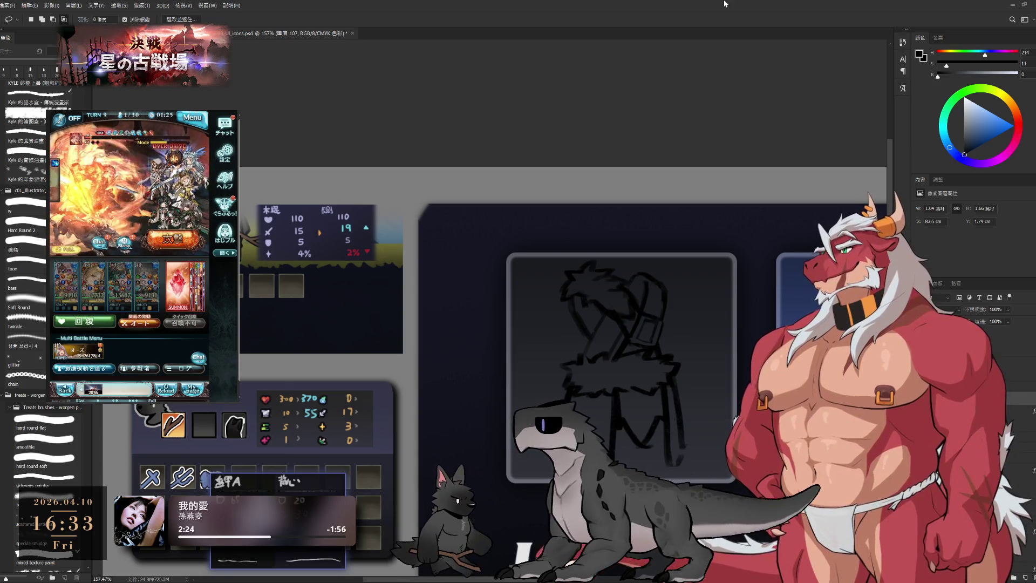
pyautogui.moveTo(689, 431); pyautogui.dragTo(755, 384)
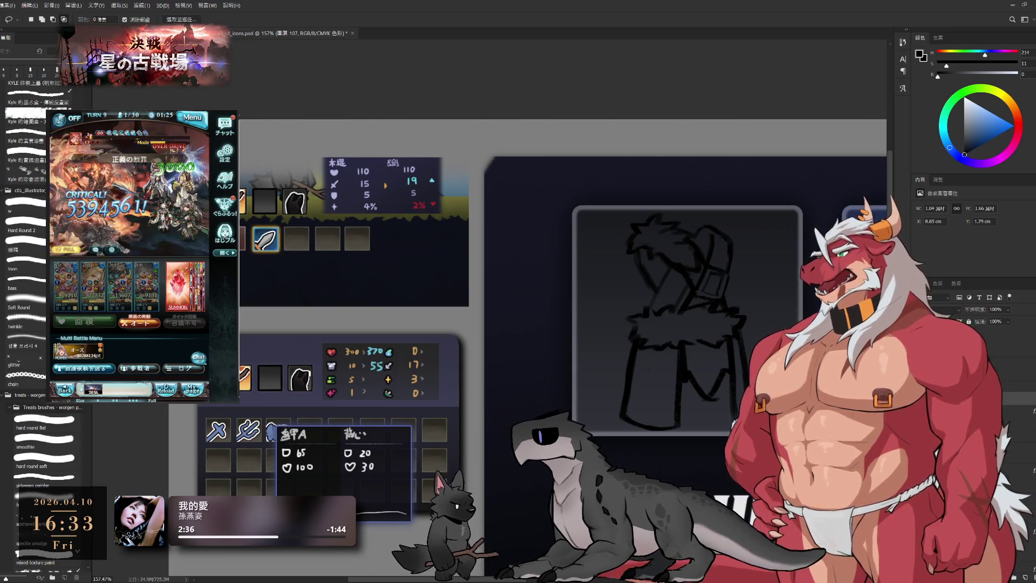
pyautogui.scroll(2, 526, 324)
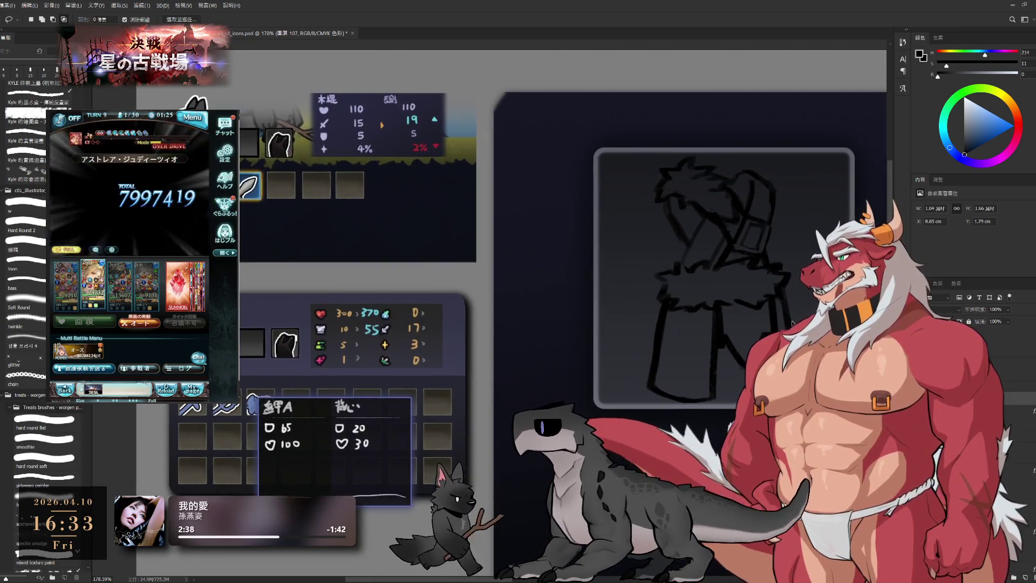
# Step: Lasso the shoulder plate and brush dark shading into it, then shift the view across the sketch
pyautogui.press('l')
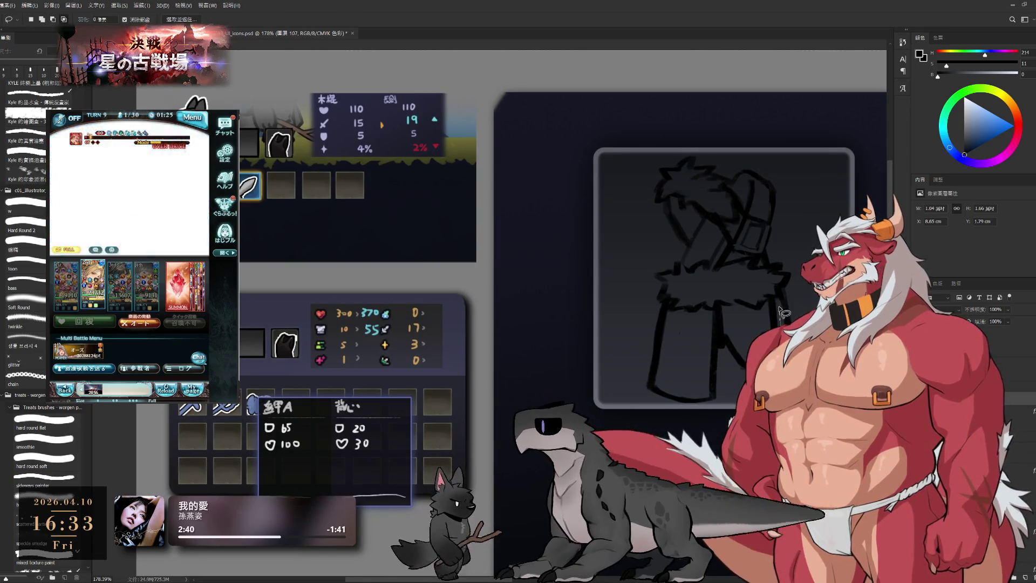
pyautogui.moveTo(801, 280); pyautogui.dragTo(781, 324)
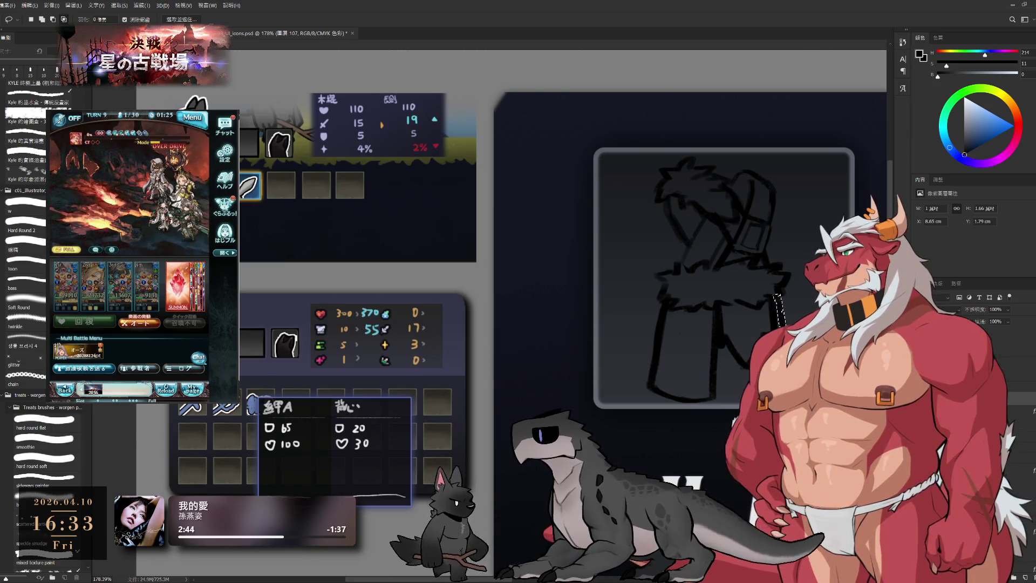
pyautogui.press('b')
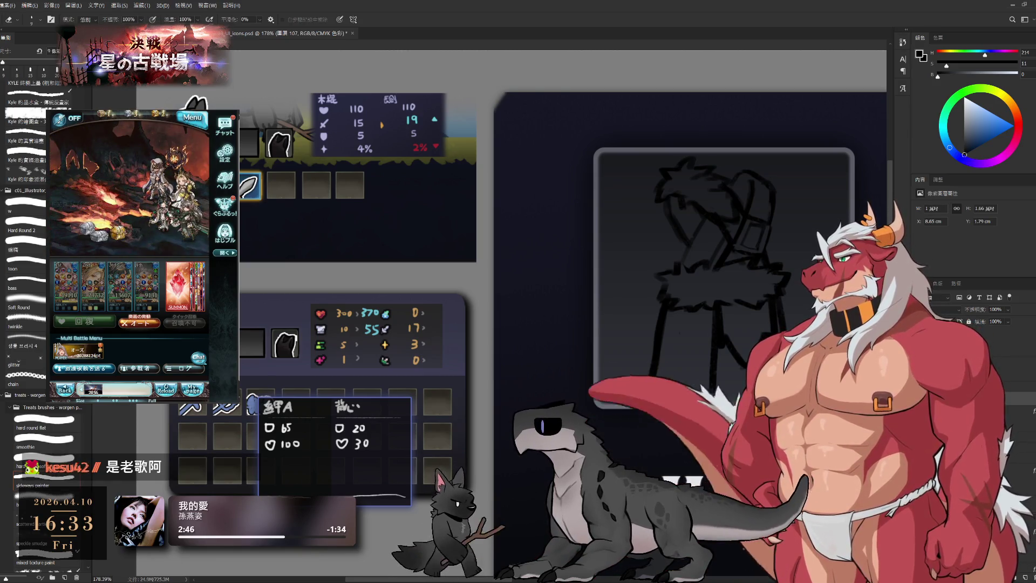
pyautogui.hotkey('shift', '8')
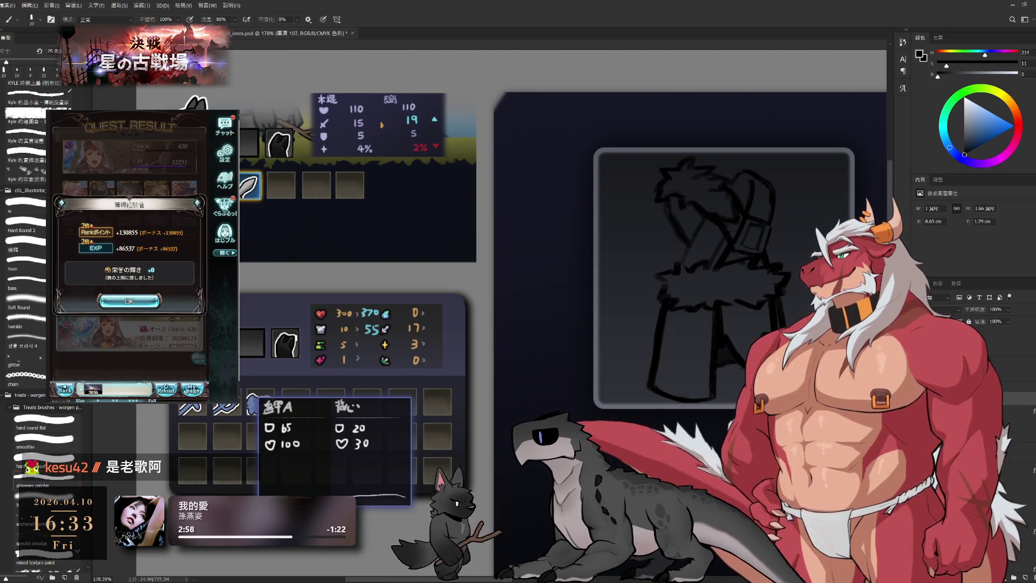
pyautogui.press('e')
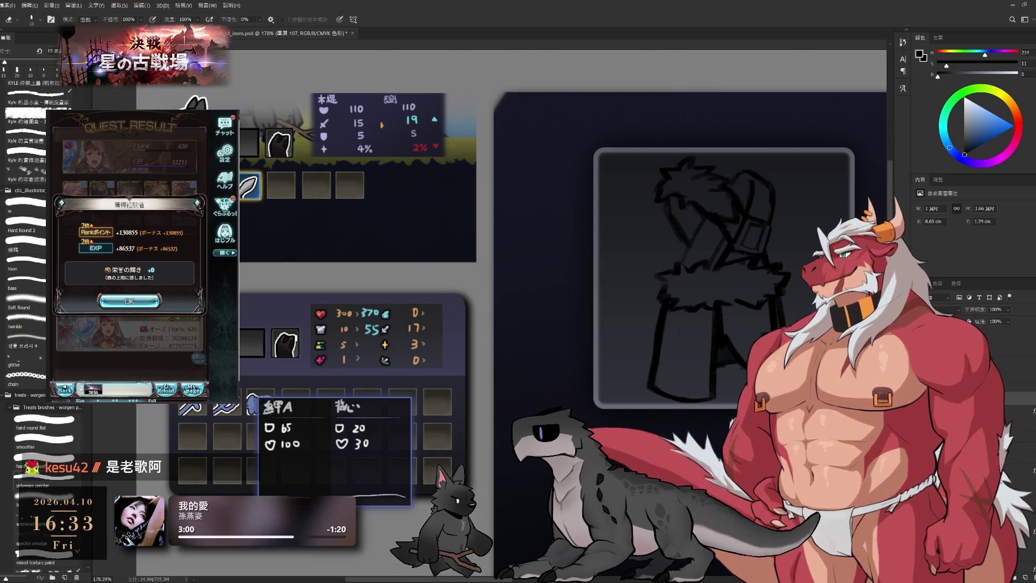
pyautogui.press('b')
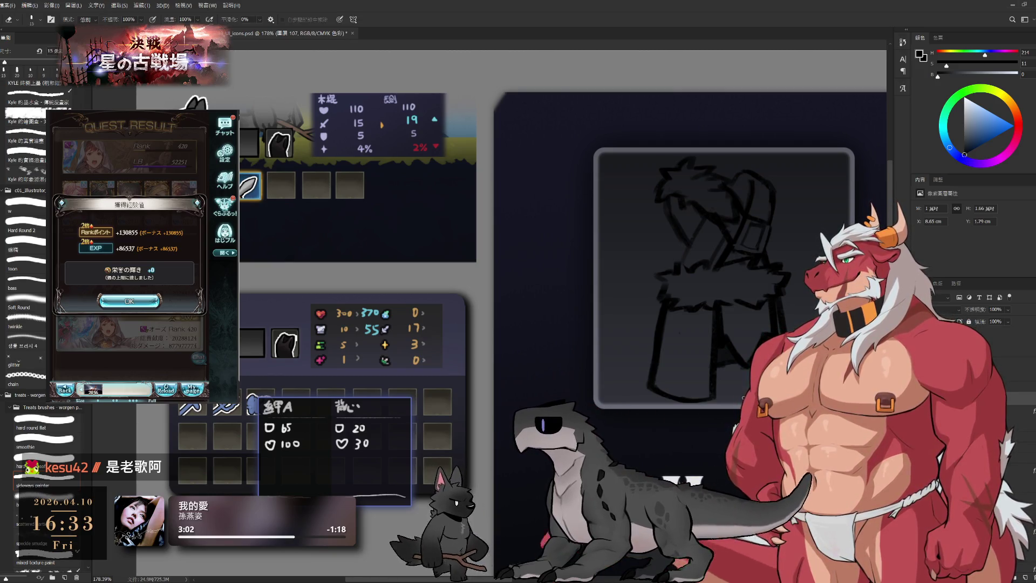
pyautogui.moveTo(715, 249)
pyautogui.mouseDown()
pyautogui.moveTo(705, 237)
pyautogui.moveTo(720, 219)
pyautogui.moveTo(697, 233)
pyautogui.moveTo(704, 243)
pyautogui.mouseUp()
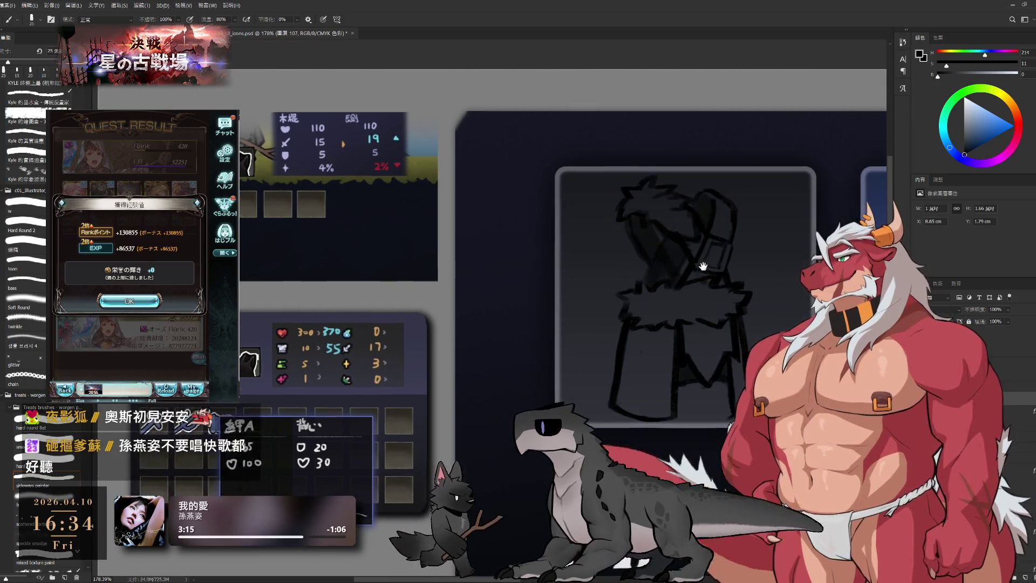
pyautogui.moveTo(743, 241); pyautogui.dragTo(617, 245)
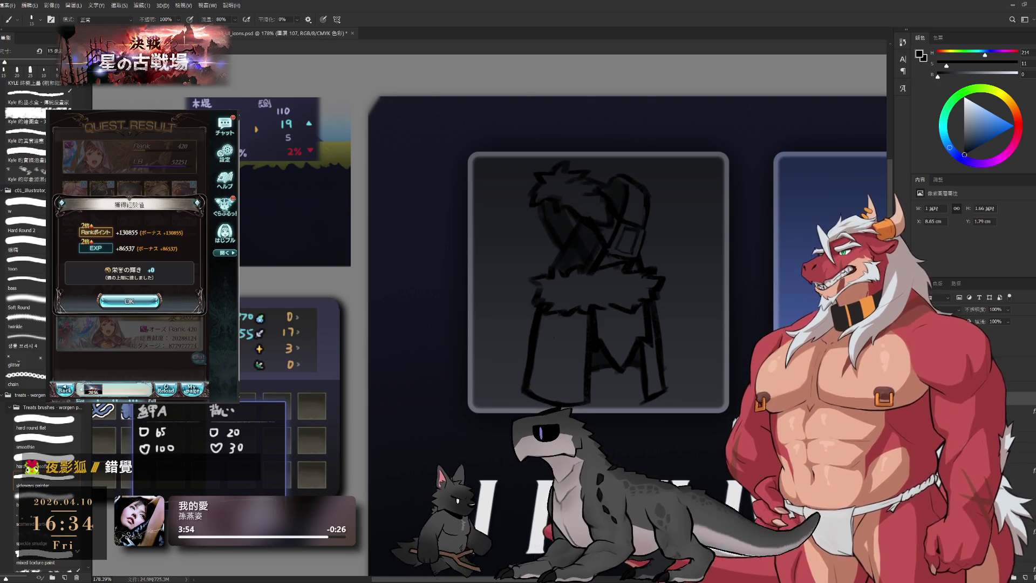
# Step: Advance through supporter selection and submit the image verification to start the multiplayer battle
pyautogui.press('r')
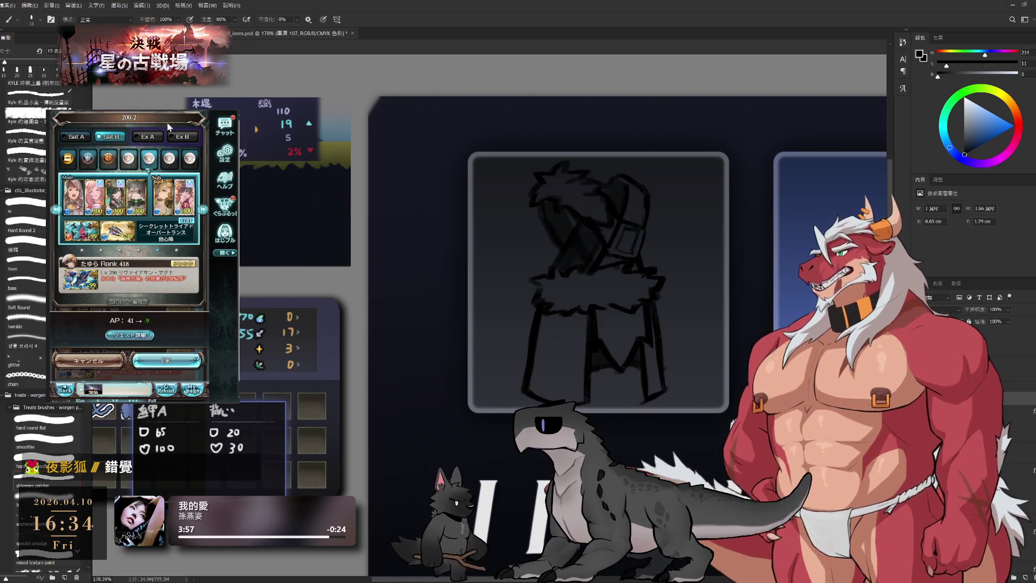
pyautogui.click(167, 361)
pyautogui.click(115, 314)
pyautogui.write('h7w7n')
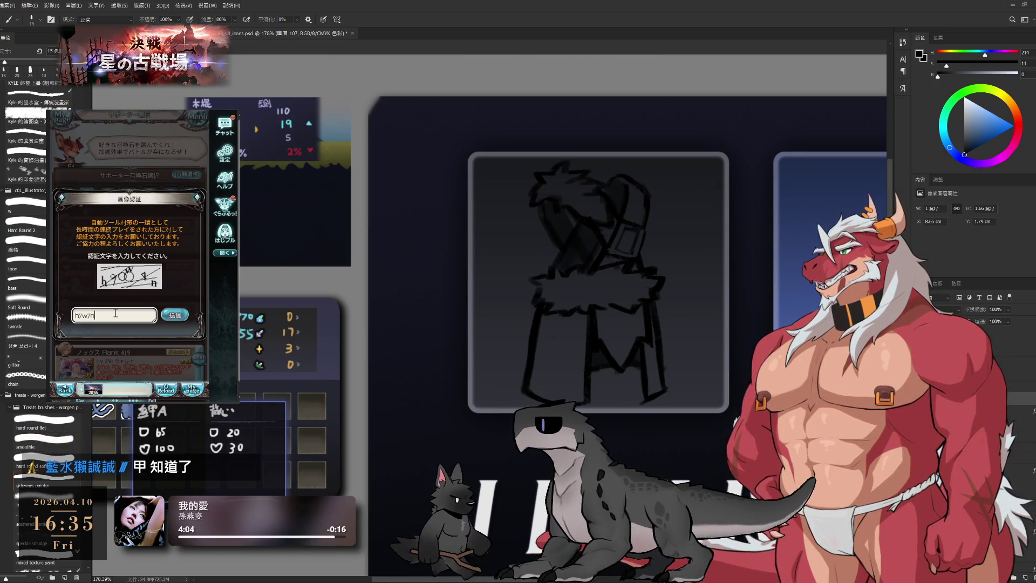
pyautogui.click(169, 320)
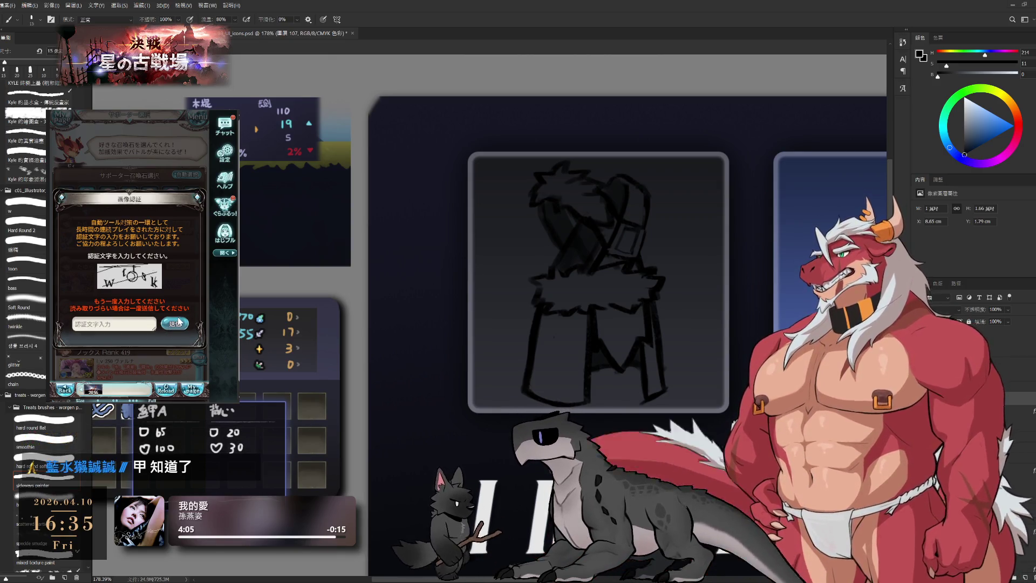
pyautogui.click(116, 327)
pyautogui.write('wtu')
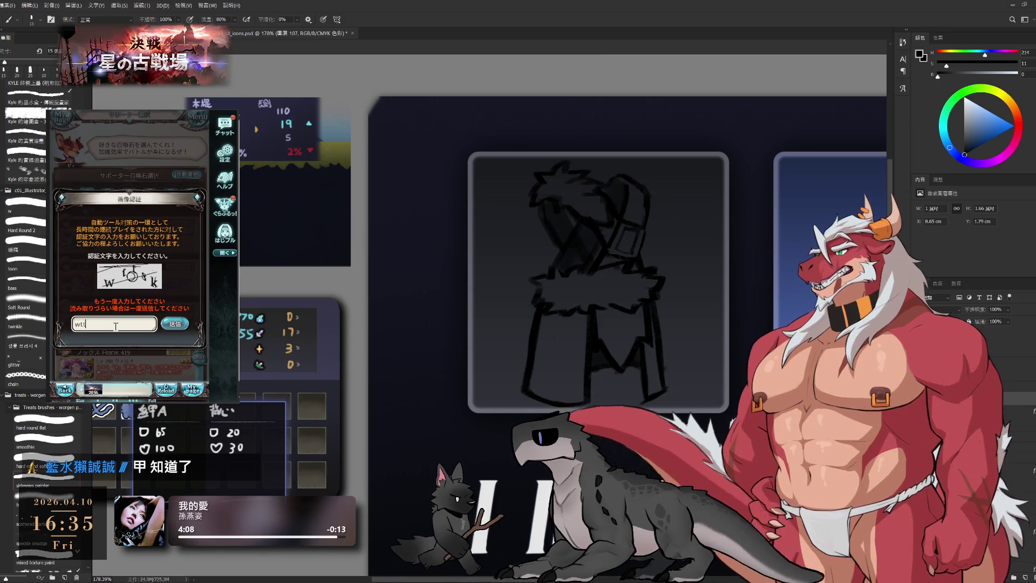
pyautogui.write('s')
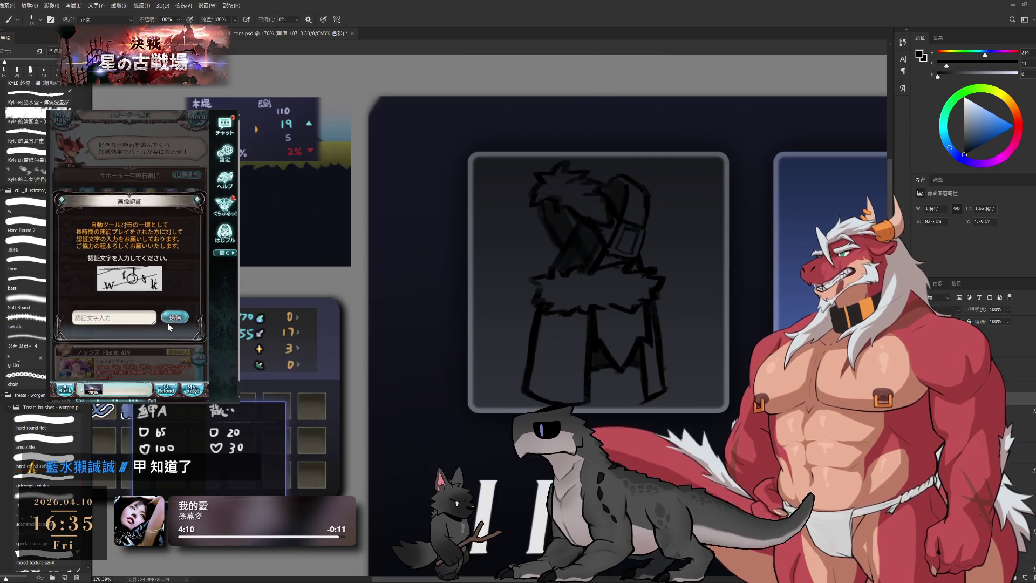
pyautogui.click(167, 322)
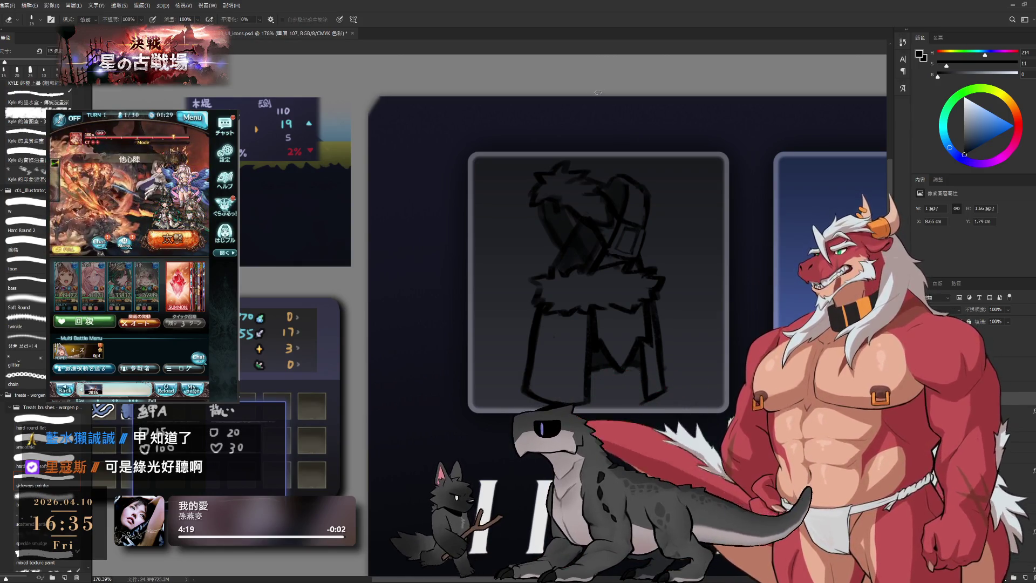
pyautogui.moveTo(670, 198); pyautogui.dragTo(687, 247)
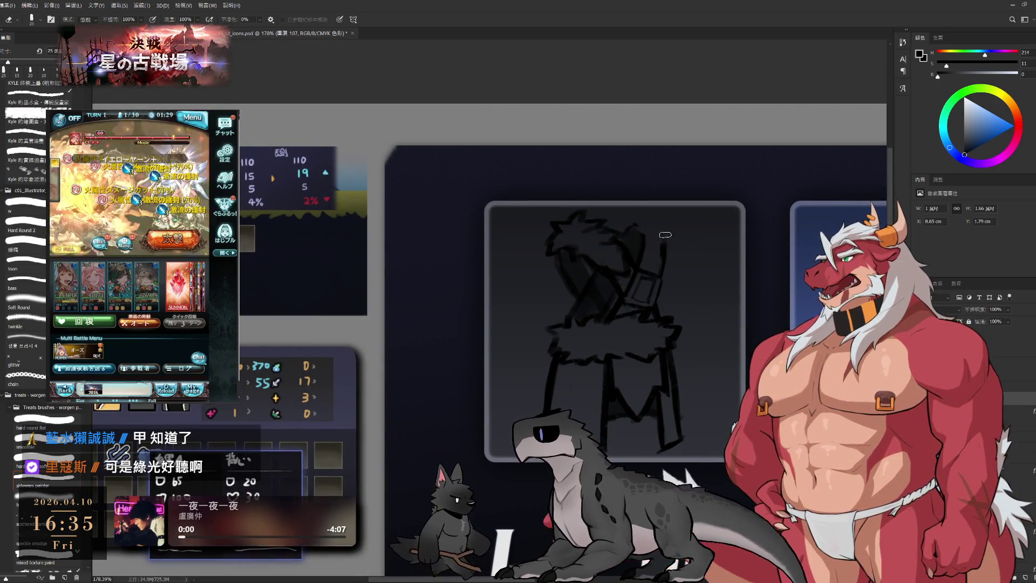
pyautogui.press('b')
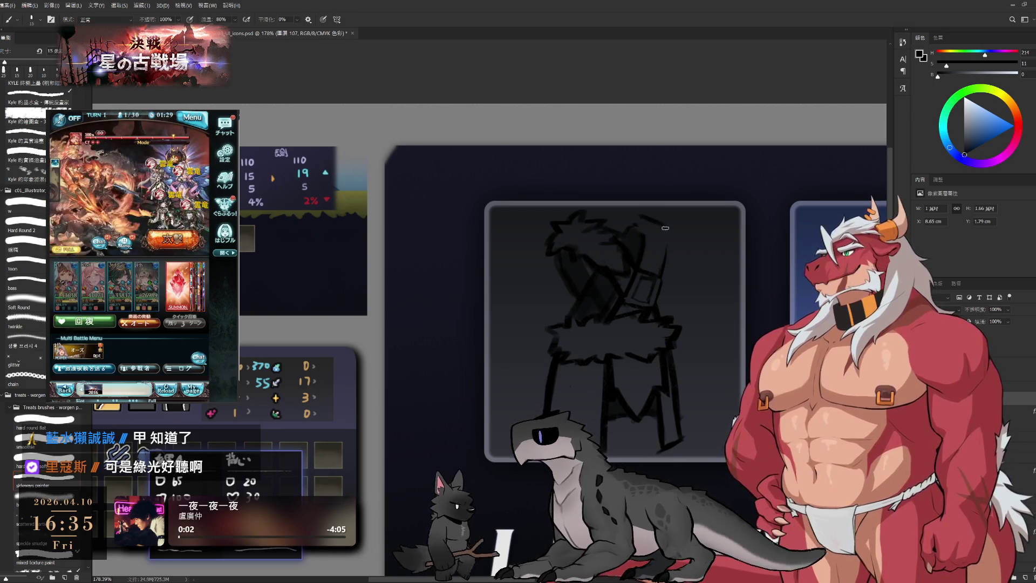
pyautogui.press('[')
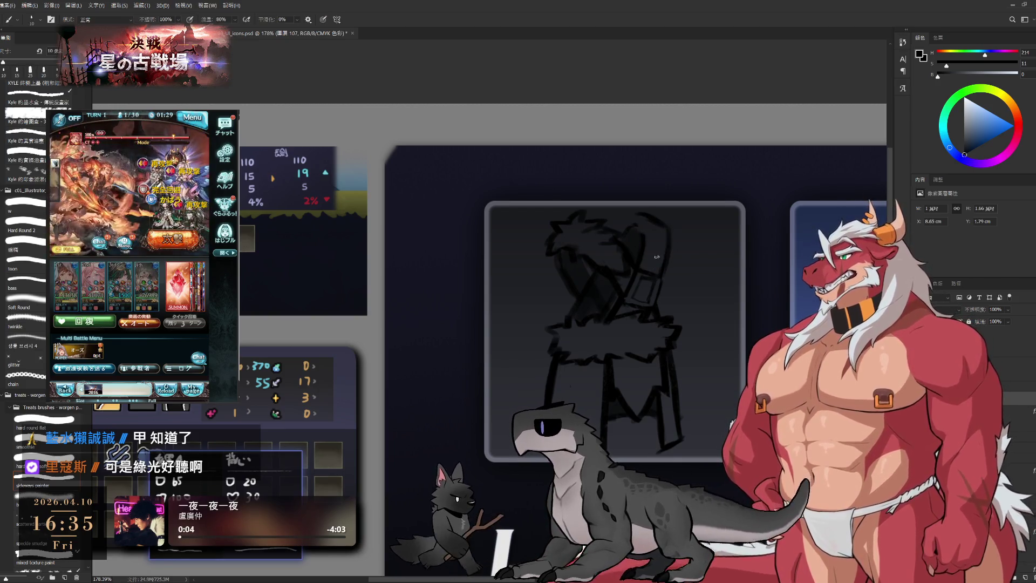
pyautogui.press('e')
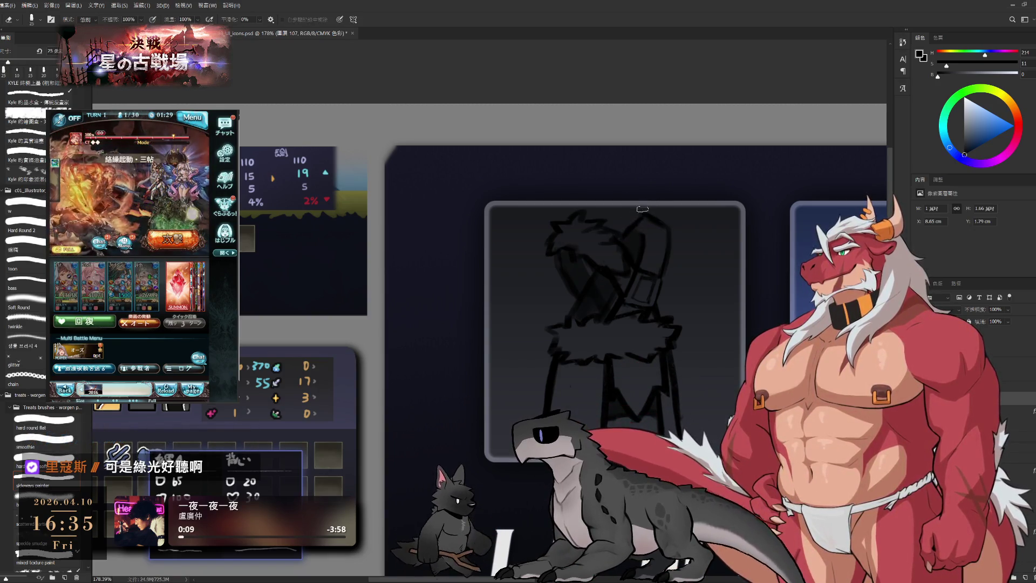
pyautogui.press('b')
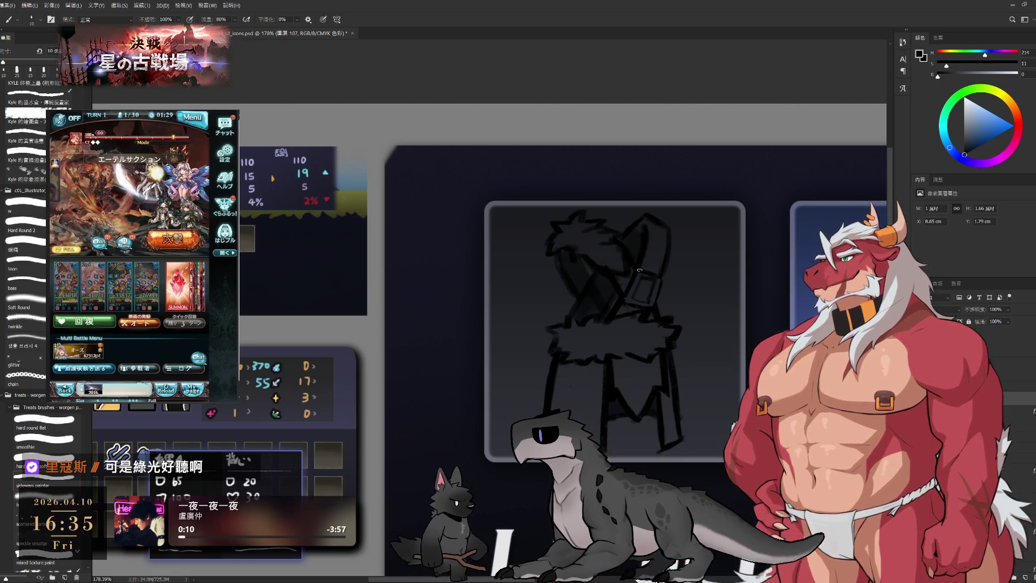
pyautogui.press('e')
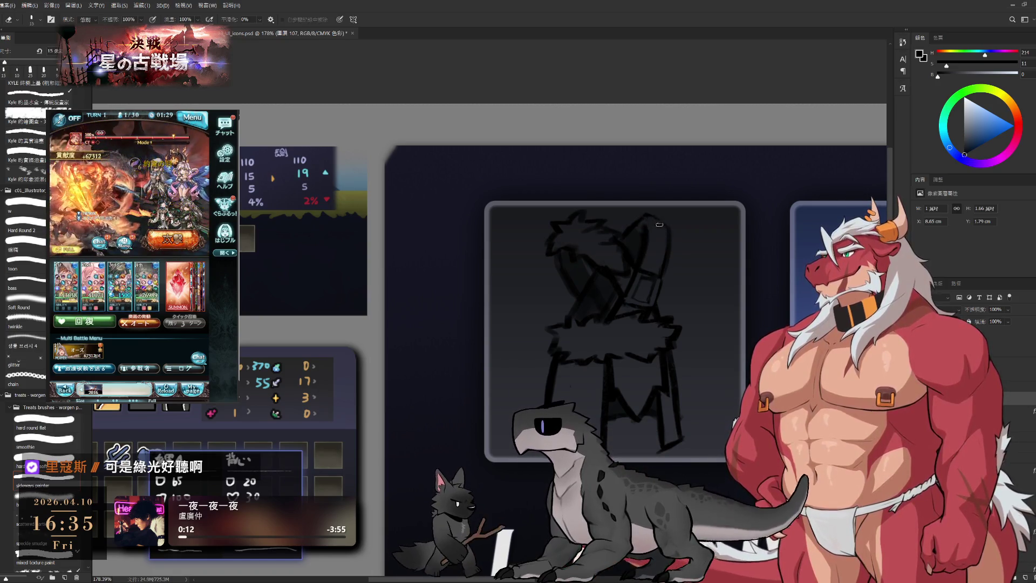
pyautogui.press('b')
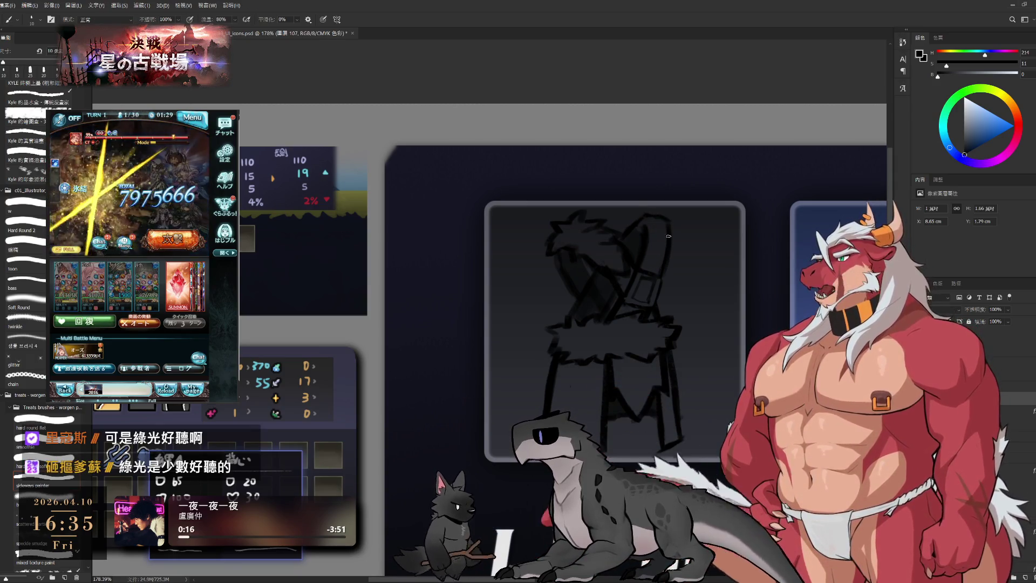
pyautogui.press('e')
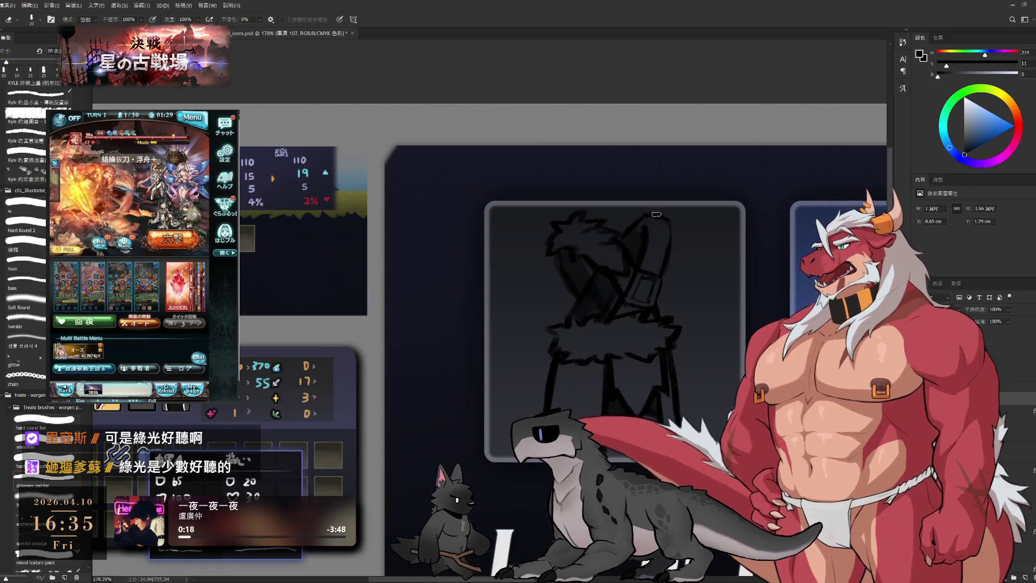
pyautogui.press('b')
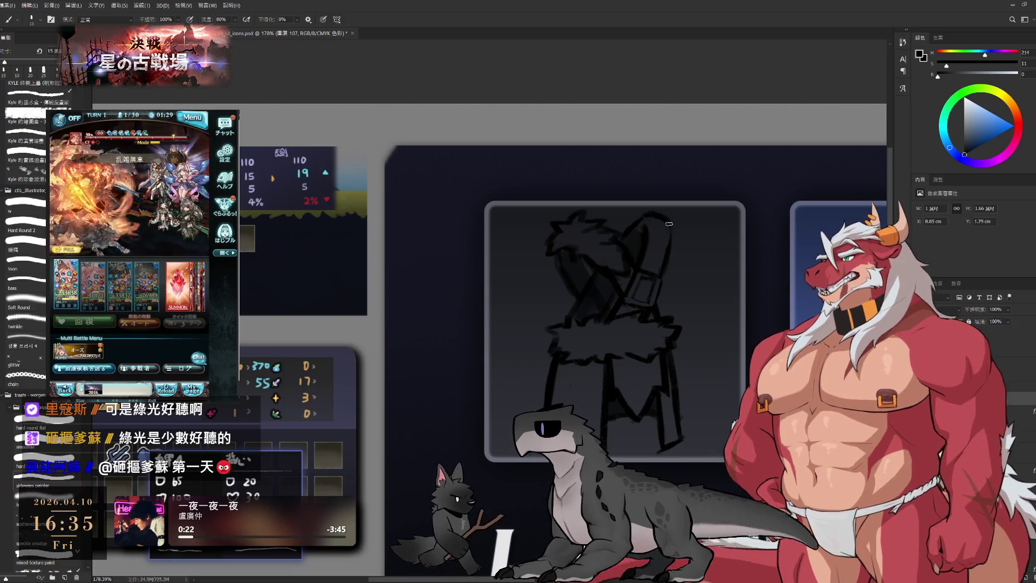
pyautogui.press('e')
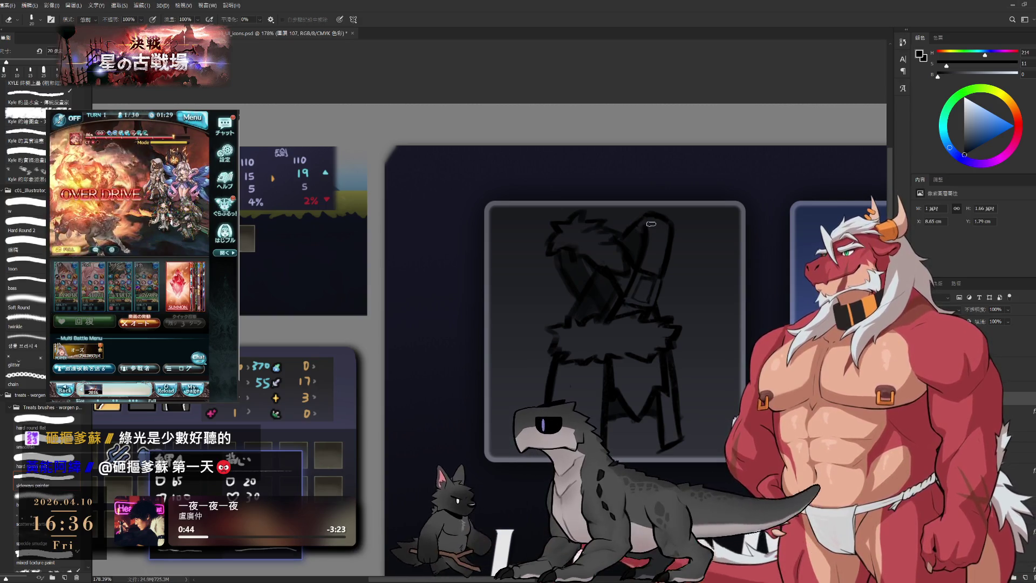
pyautogui.scroll(-3, 567, 365)
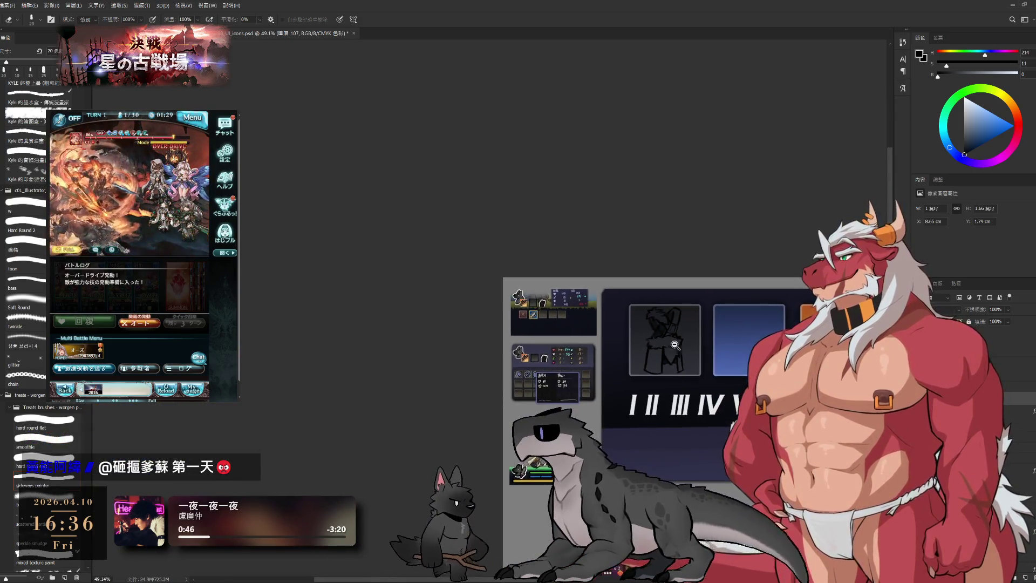
# Step: Activate the icon_wild_head layer, bring the armor frame into view and add an empty layer for the reference
pyautogui.hotkey('alt', '[')
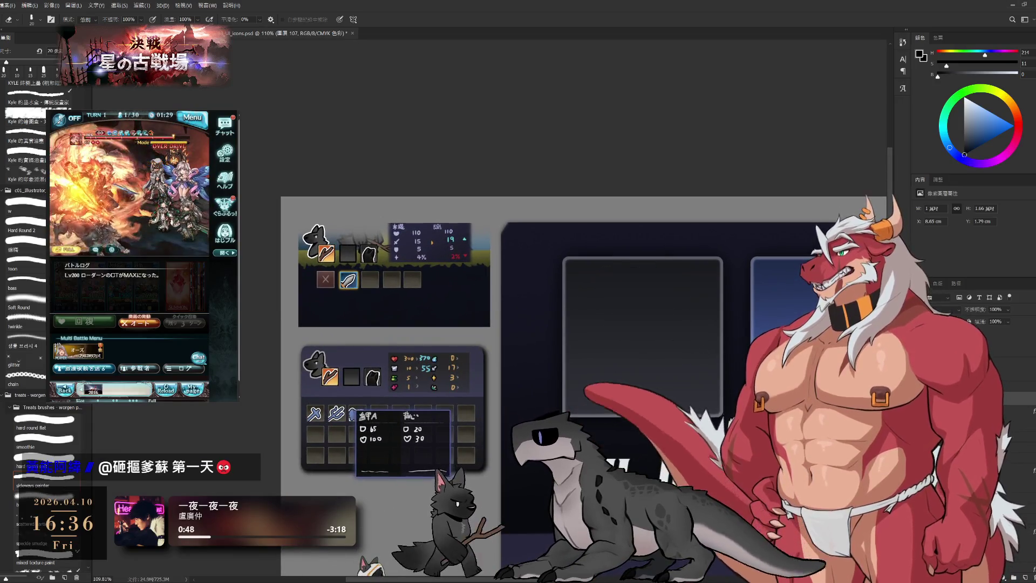
pyautogui.hotkey('alt', '[')
pyautogui.moveTo(733, 406); pyautogui.dragTo(677, 325)
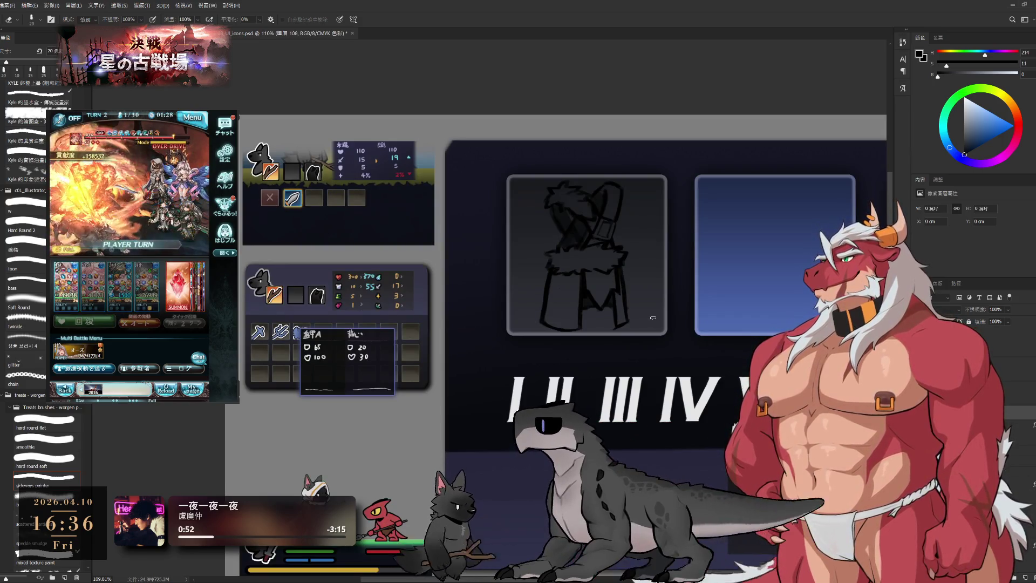
pyautogui.press('b')
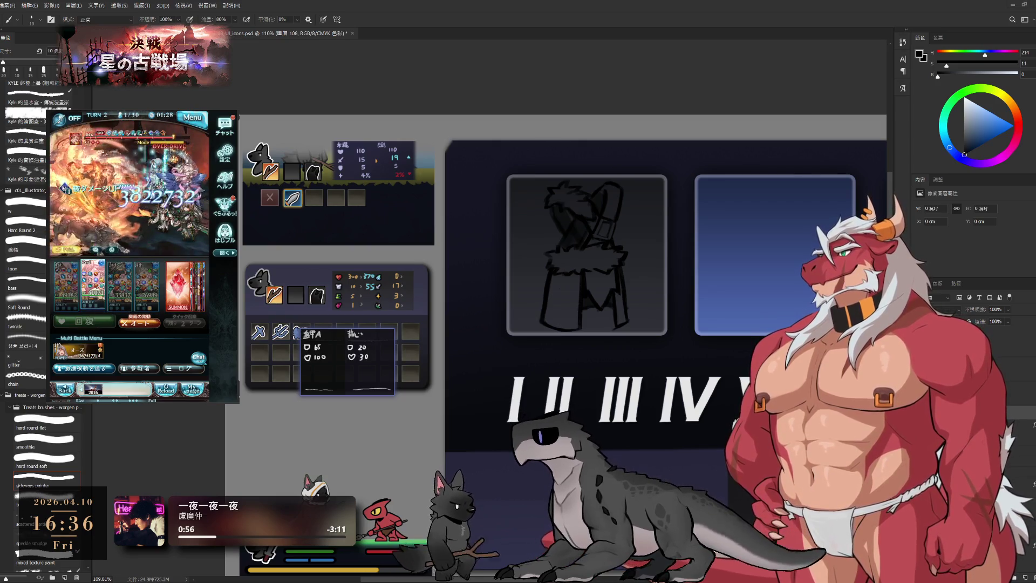
# Step: Paste the wolf character image, scale it to about 36% and place it left of the icon frame
pyautogui.hotkey('ctrl', 'v')
pyautogui.hotkey('ctrl', 't')
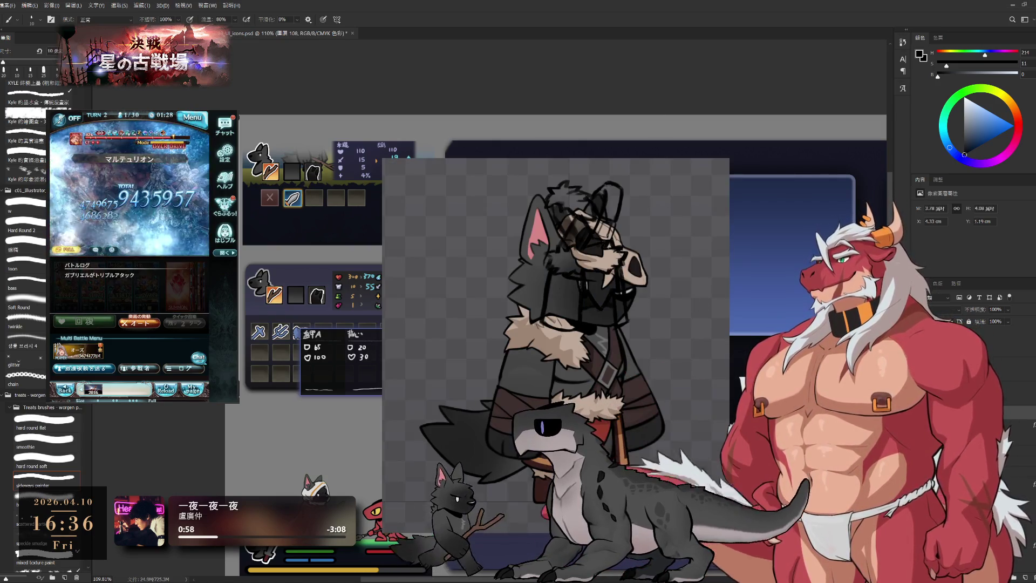
pyautogui.moveTo(730, 326)
pyautogui.mouseDown()
pyautogui.moveTo(500, 339)
pyautogui.moveTo(437, 238)
pyautogui.moveTo(456, 258)
pyautogui.mouseUp()
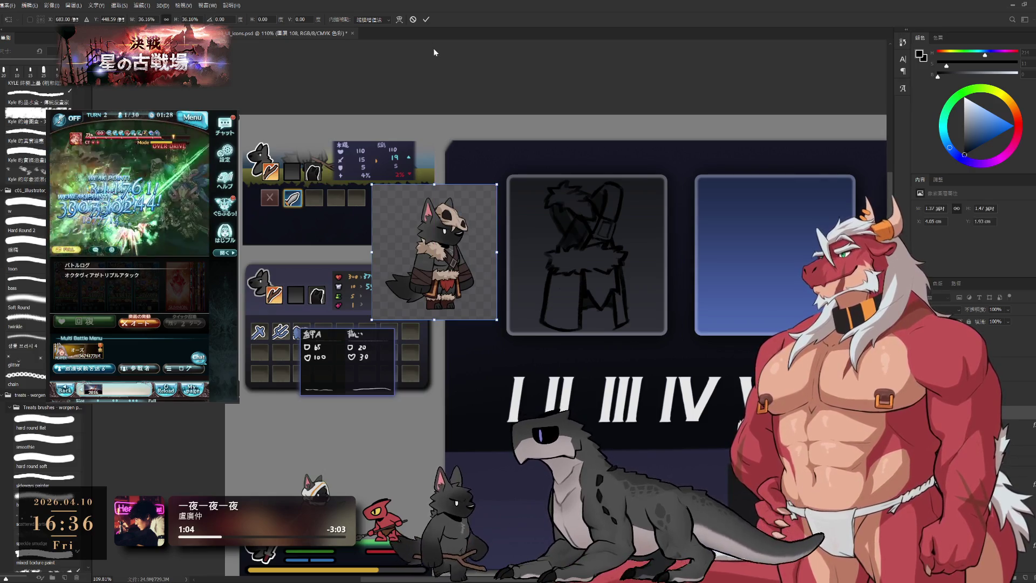
pyautogui.click(426, 20)
pyautogui.moveTo(604, 263); pyautogui.dragTo(621, 293)
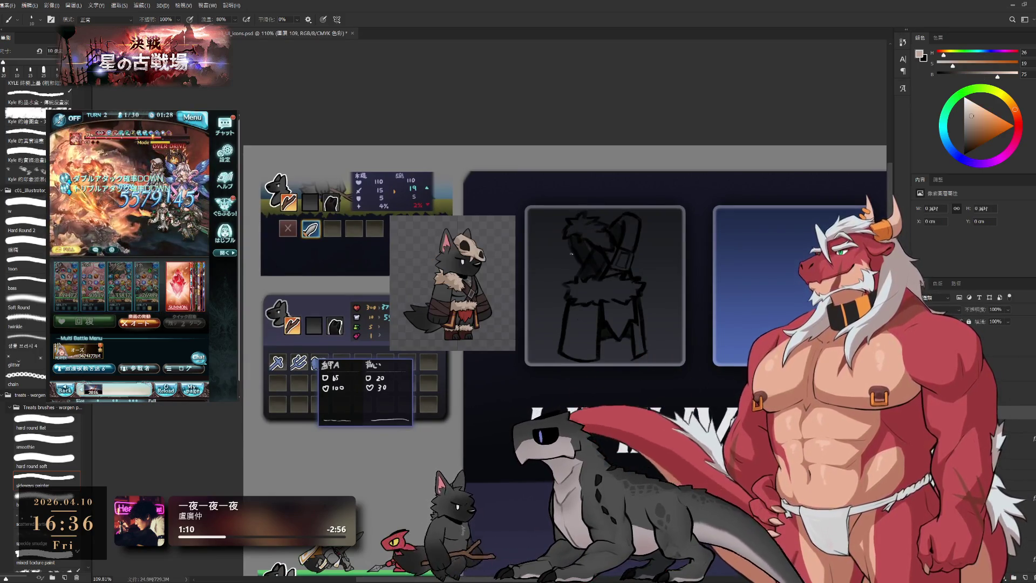
pyautogui.scroll(2, 596, 232)
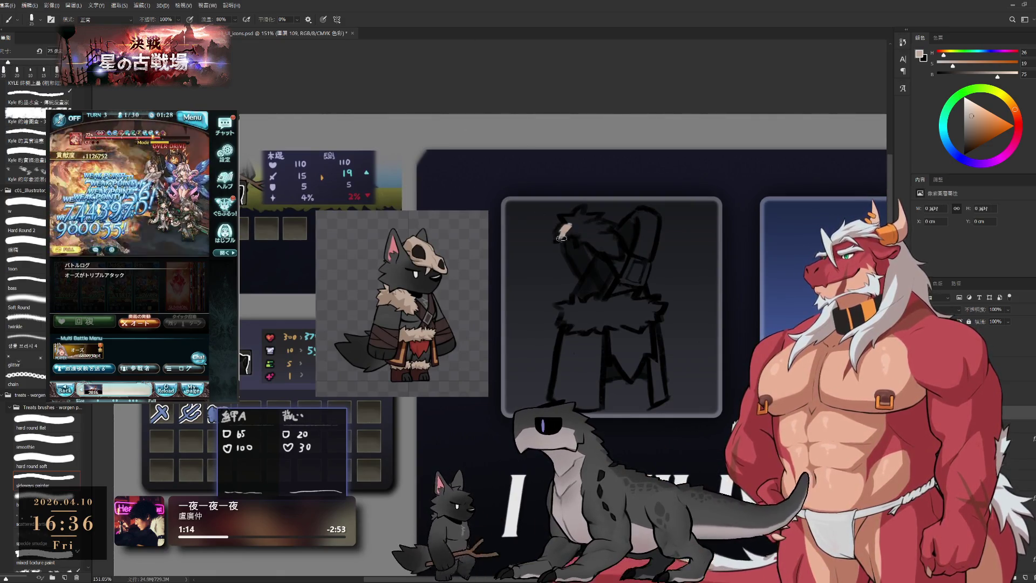
# Step: Fill the armor's top, strap, fur trim, leg bars and middle band with flat beige
pyautogui.moveTo(560, 235)
pyautogui.mouseDown()
pyautogui.moveTo(589, 216)
pyautogui.moveTo(607, 253)
pyautogui.moveTo(591, 243)
pyautogui.moveTo(583, 223)
pyautogui.moveTo(614, 245)
pyautogui.moveTo(646, 307)
pyautogui.moveTo(645, 221)
pyautogui.moveTo(655, 214)
pyautogui.mouseUp()
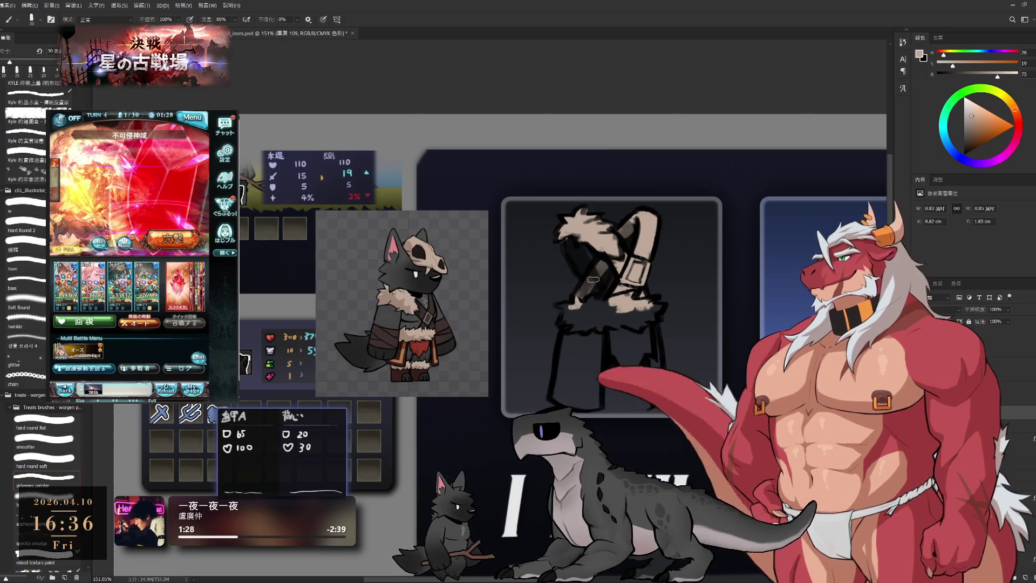
pyautogui.moveTo(583, 296)
pyautogui.mouseDown()
pyautogui.moveTo(610, 267)
pyautogui.moveTo(573, 245)
pyautogui.moveTo(574, 255)
pyautogui.mouseUp()
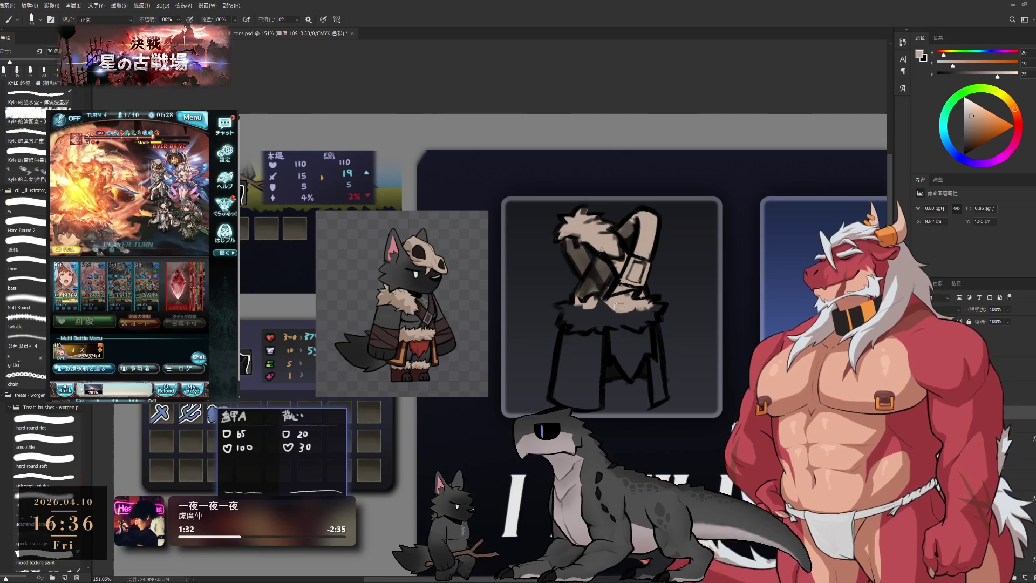
pyautogui.moveTo(574, 305)
pyautogui.mouseDown()
pyautogui.moveTo(560, 306)
pyautogui.moveTo(567, 386)
pyautogui.mouseUp()
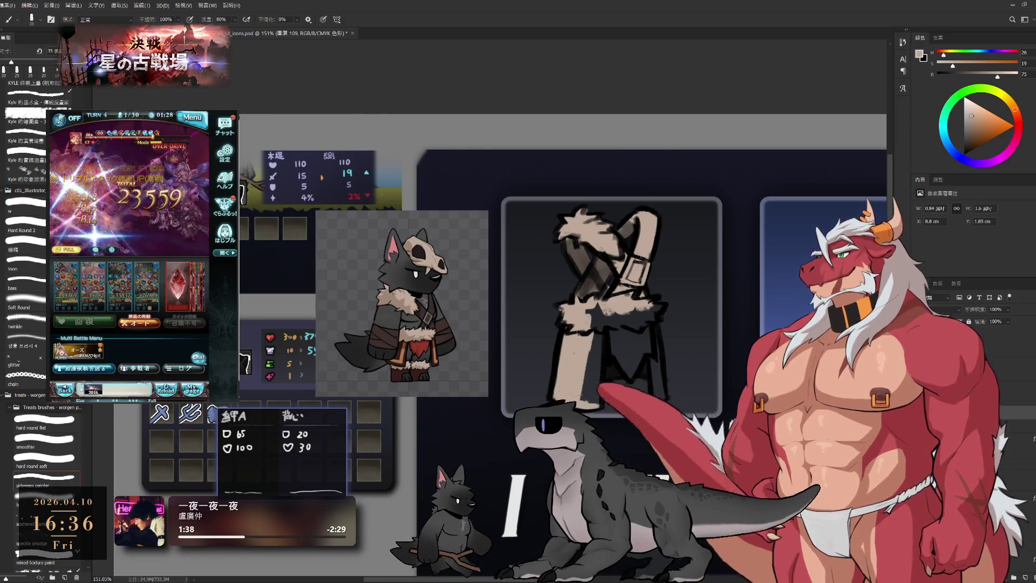
pyautogui.moveTo(589, 311); pyautogui.dragTo(588, 387)
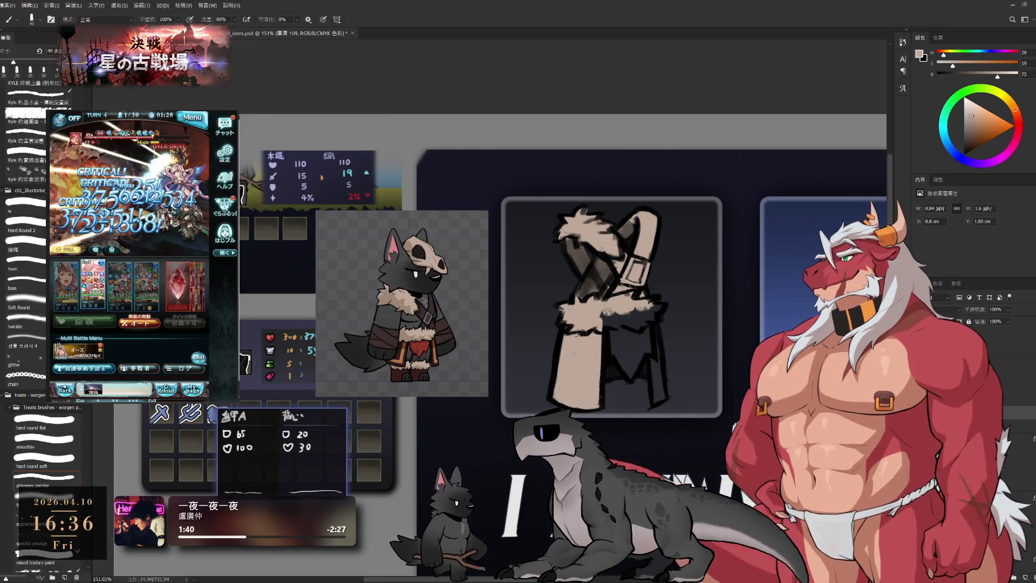
pyautogui.moveTo(606, 311)
pyautogui.mouseDown()
pyautogui.moveTo(623, 354)
pyautogui.moveTo(649, 349)
pyautogui.mouseUp()
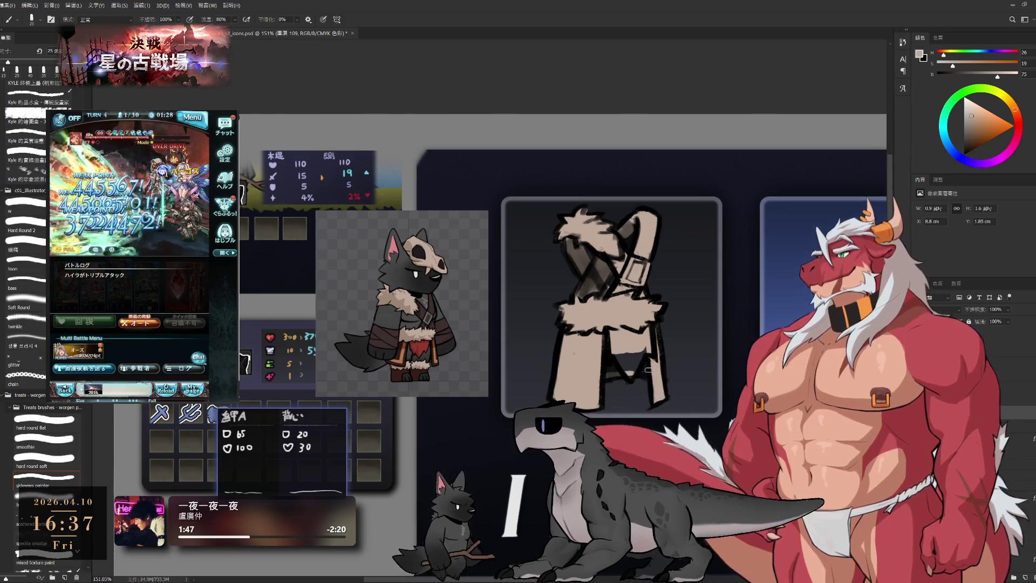
pyautogui.moveTo(639, 369); pyautogui.dragTo(604, 359)
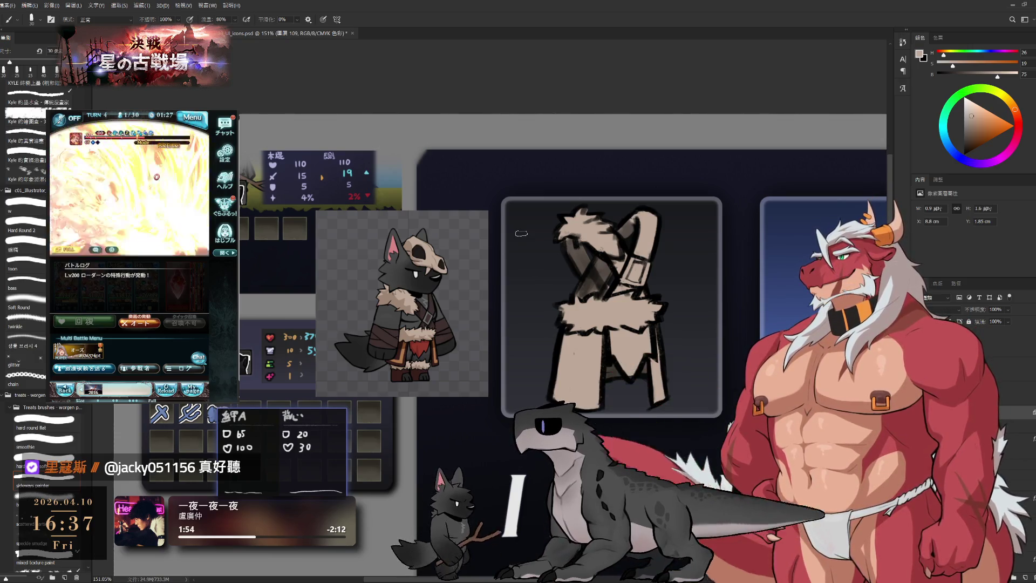
# Step: Paint a red cloth stroke, sampling red and belt brown from the wolf sprite with a larger brush
pyautogui.keyDown('alt'); pyautogui.click(417, 350); pyautogui.keyUp('alt')
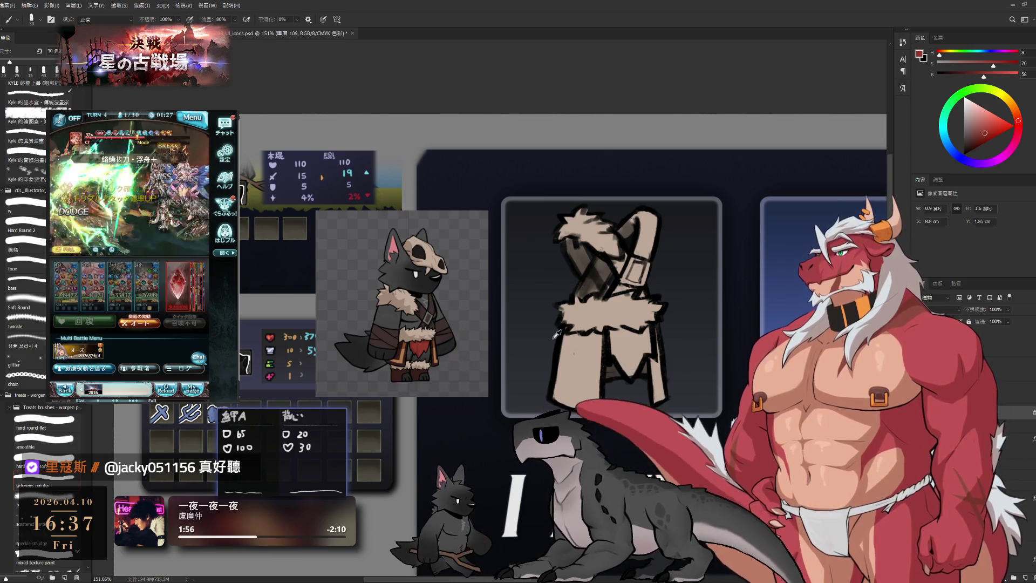
pyautogui.moveTo(617, 332)
pyautogui.mouseDown()
pyautogui.moveTo(620, 356)
pyautogui.moveTo(632, 334)
pyautogui.moveTo(635, 375)
pyautogui.mouseUp()
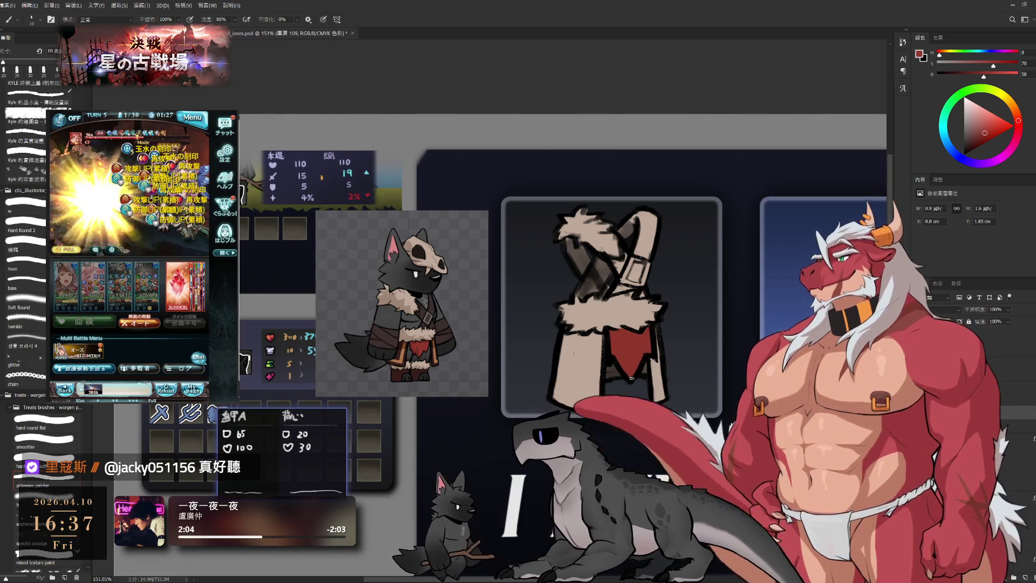
pyautogui.keyDown('alt'); pyautogui.click(399, 353); pyautogui.keyUp('alt')
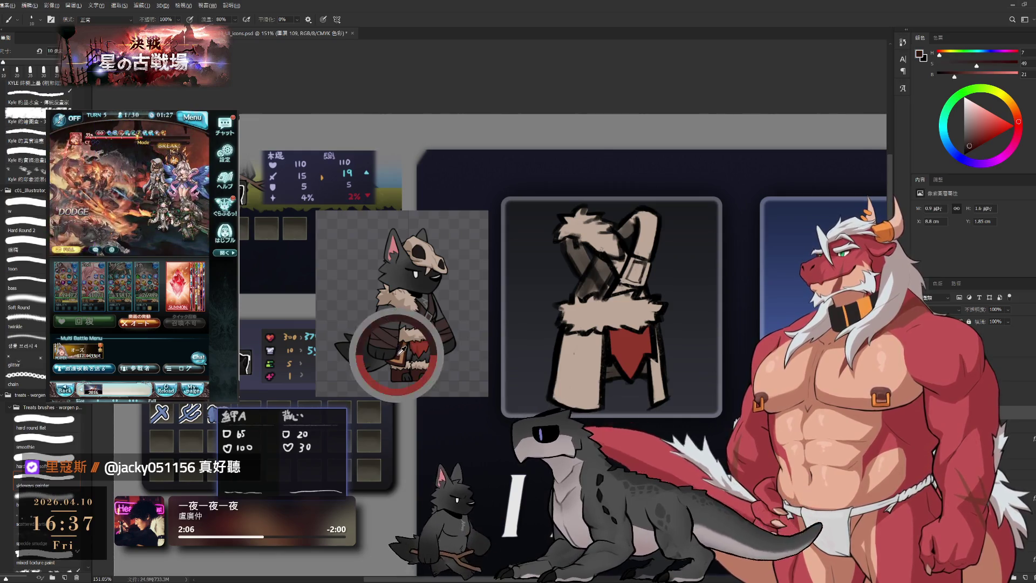
pyautogui.press(']')
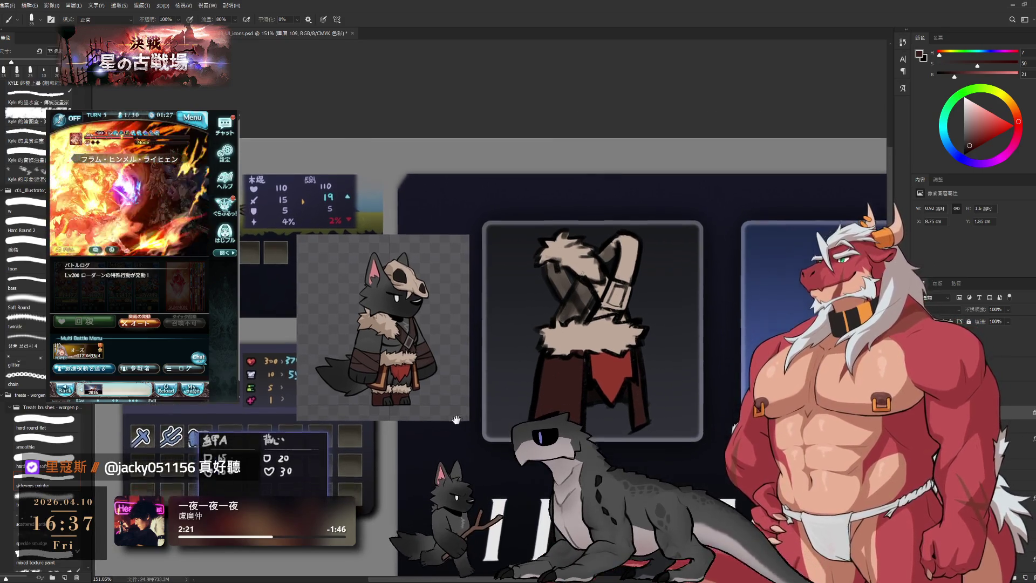
pyautogui.scroll(1, 496, 402)
pyautogui.keyDown('alt'); pyautogui.click(384, 357); pyautogui.keyUp('alt')
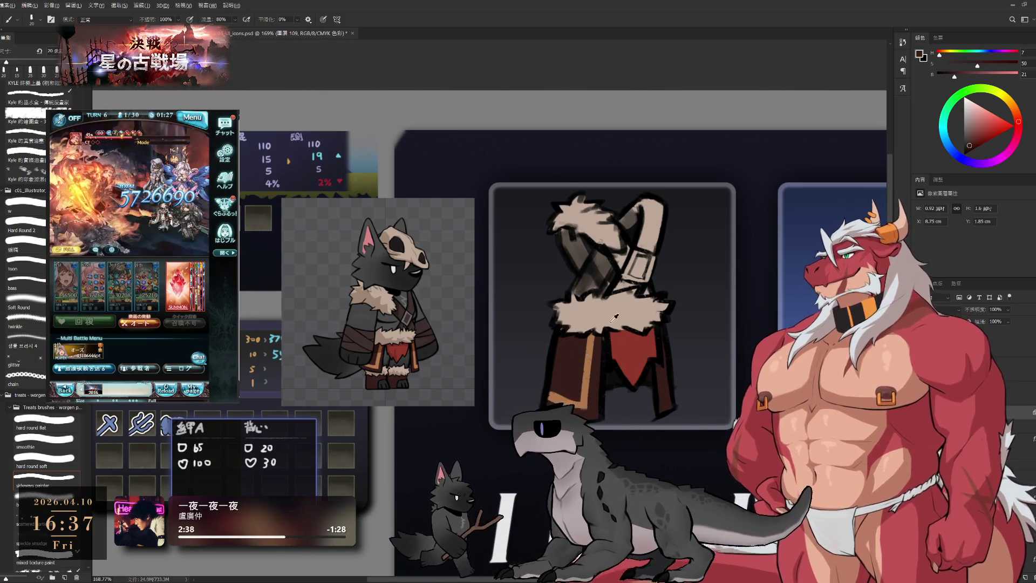
# Step: Paint the beige strap dark red then dark brown from sampled sprite colours, and zoom out to the whole sheet
pyautogui.moveTo(647, 202); pyautogui.dragTo(647, 247)
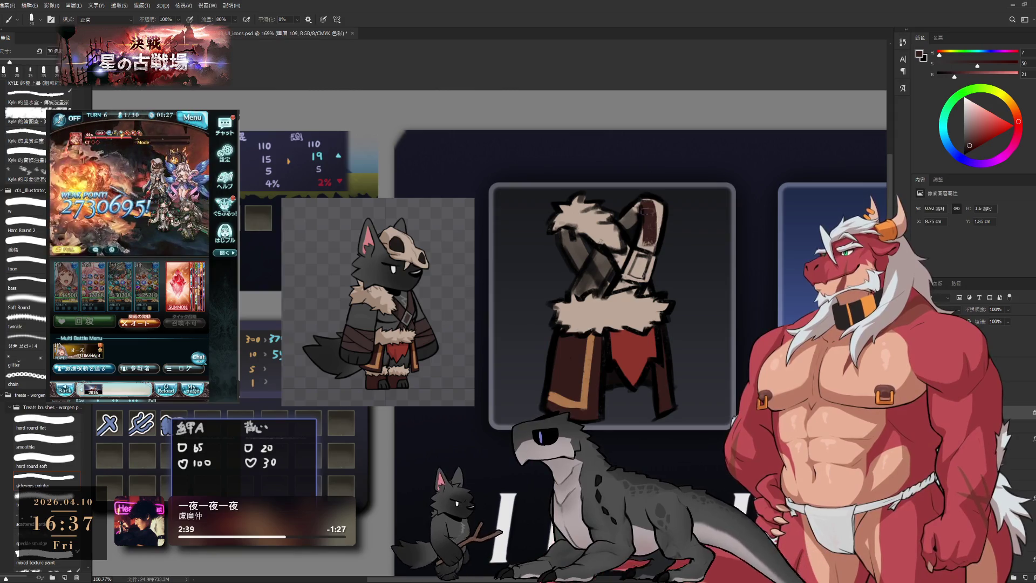
pyautogui.keyDown('alt'); pyautogui.click(427, 321); pyautogui.keyUp('alt')
pyautogui.moveTo(644, 203); pyautogui.dragTo(648, 287)
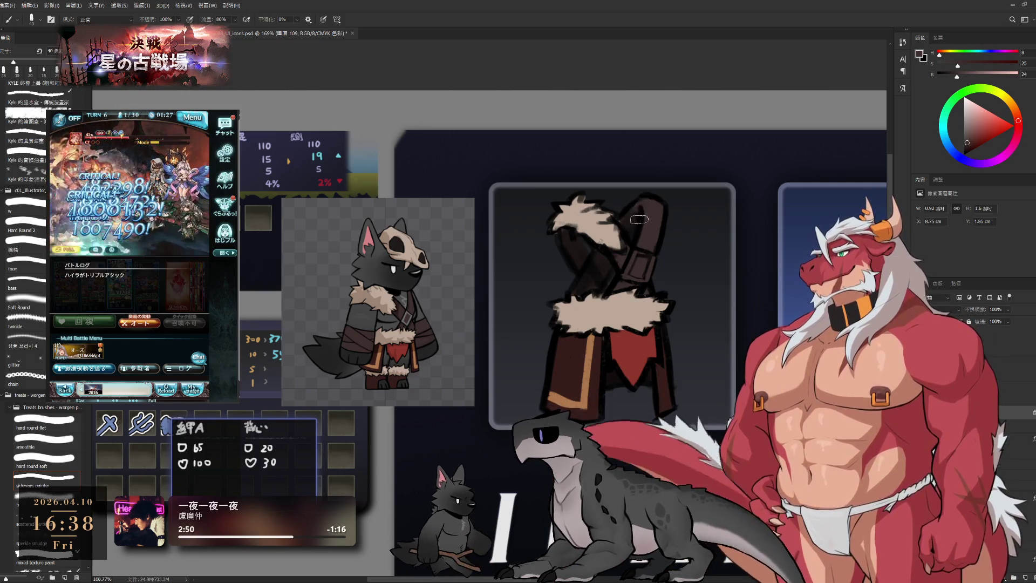
pyautogui.keyDown('alt'); pyautogui.click(404, 315); pyautogui.keyUp('alt')
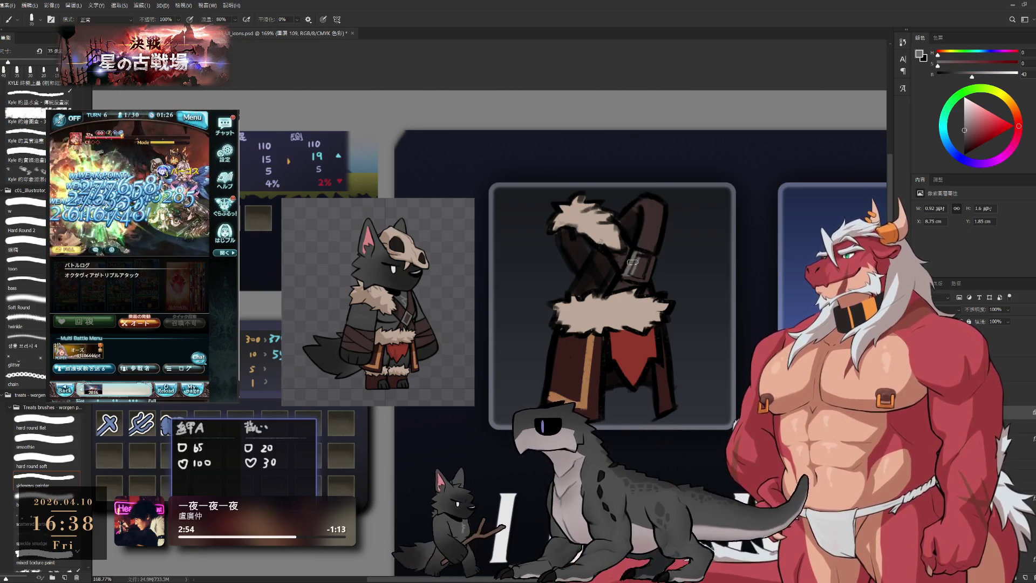
pyautogui.moveTo(657, 259); pyautogui.dragTo(584, 210)
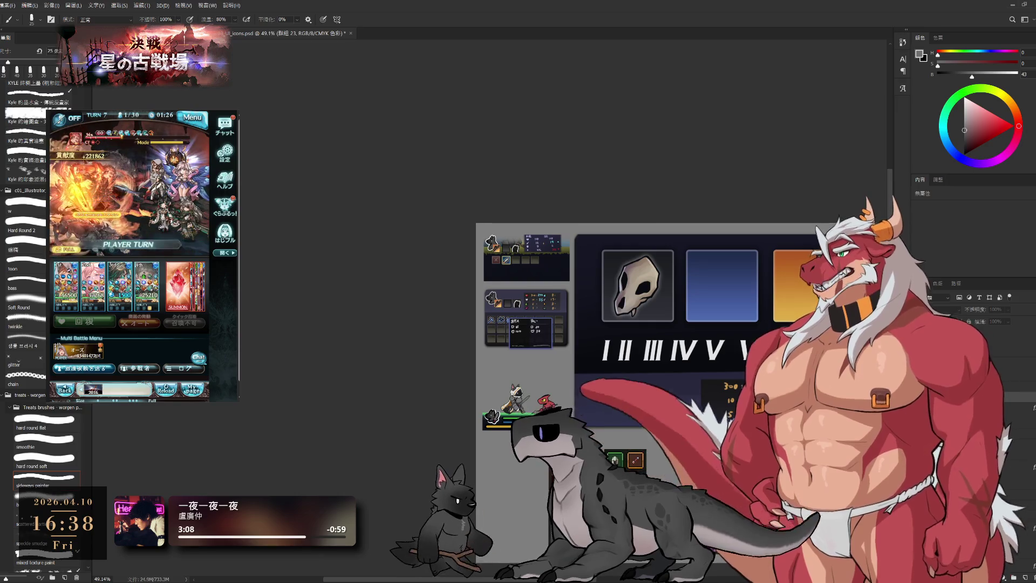
# Step: Undo to show the armor icon in the first frame slot instead of the skull, and zoom in on it
pyautogui.hotkey('ctrl', 'z')
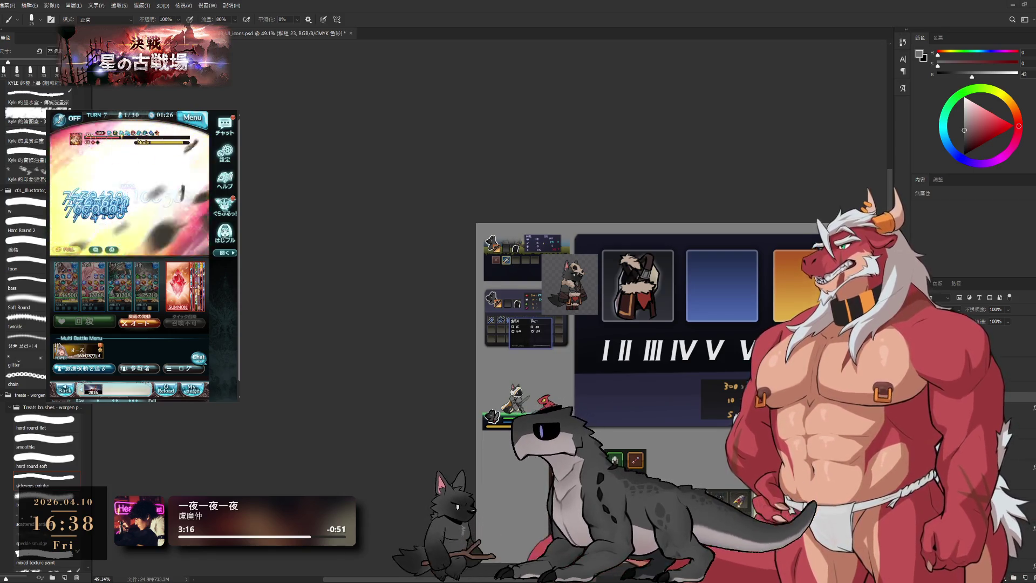
pyautogui.moveTo(800, 421); pyautogui.dragTo(647, 358)
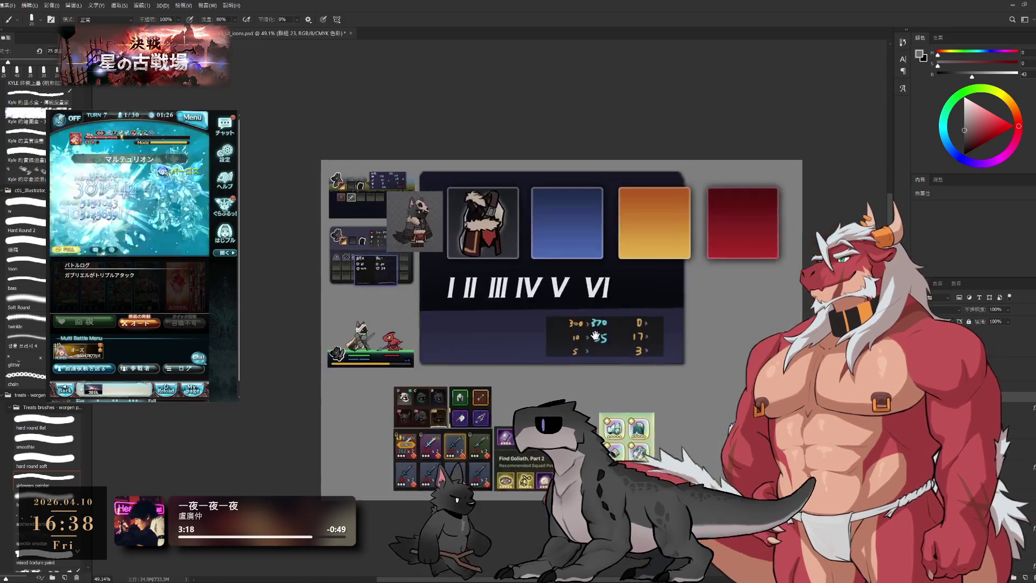
pyautogui.scroll(2, 647, 359)
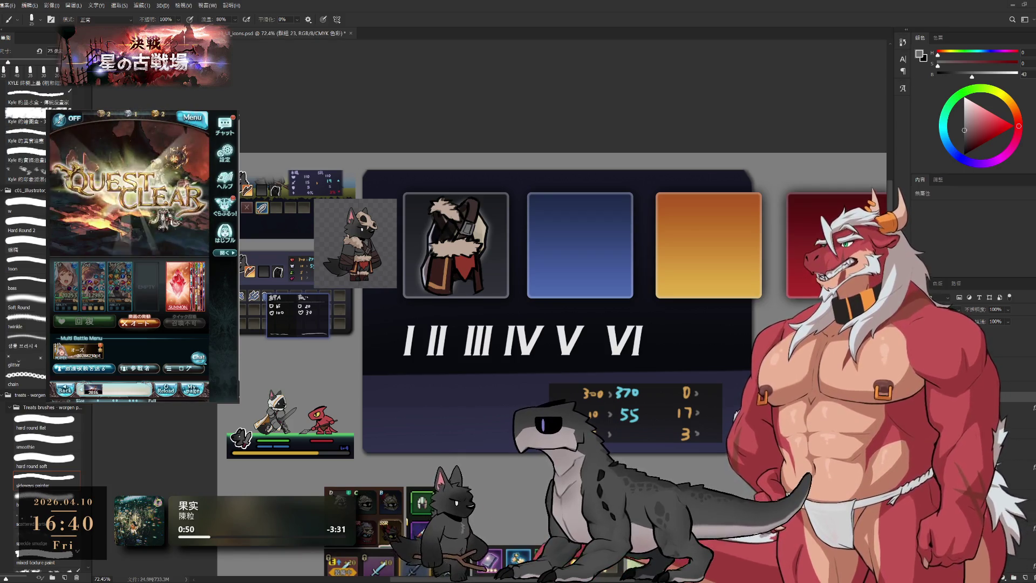
pyautogui.click(194, 240)
pyautogui.click(178, 349)
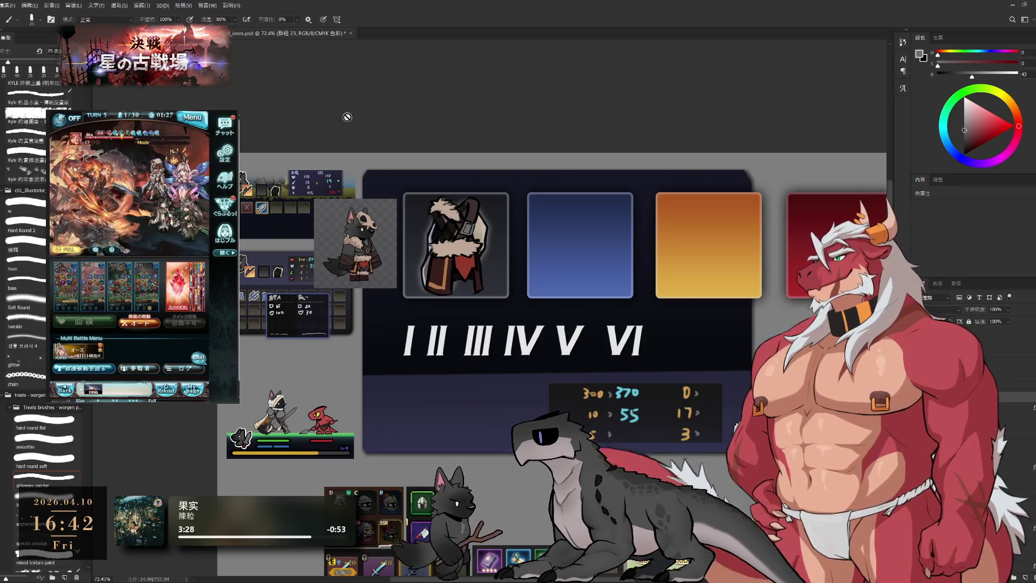
pyautogui.moveTo(516, 284); pyautogui.dragTo(611, 312)
pyautogui.scroll(-1, 738, 293)
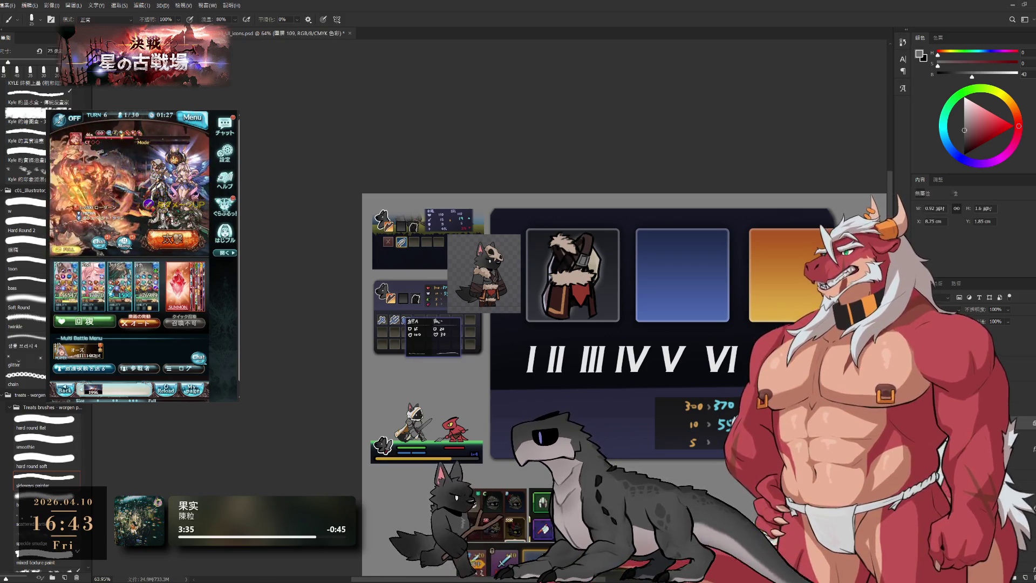
pyautogui.hotkey('ctrl', 'z')
pyautogui.hotkey('ctrl', 'shift', 'z')
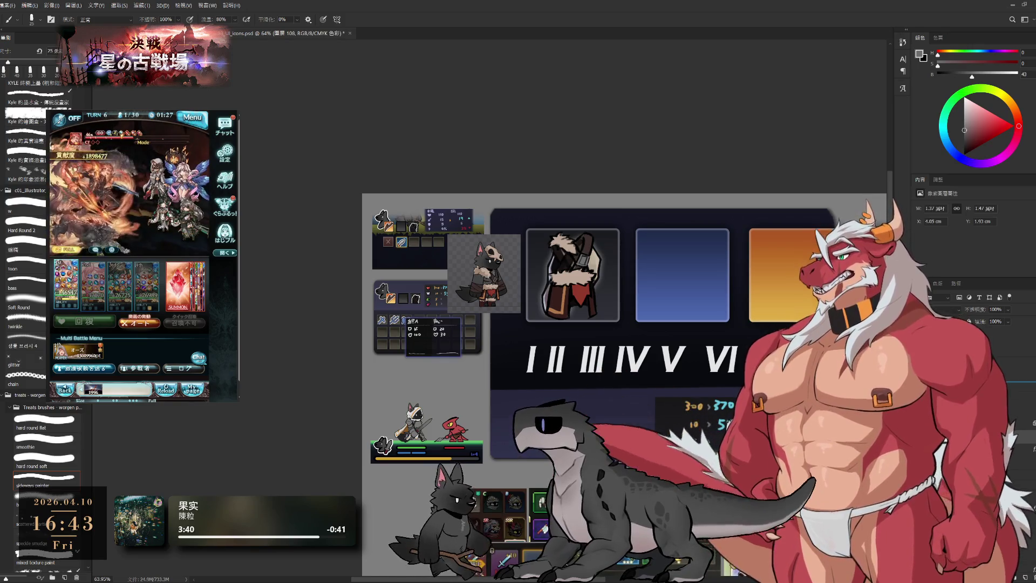
pyautogui.hotkey('alt', '[')
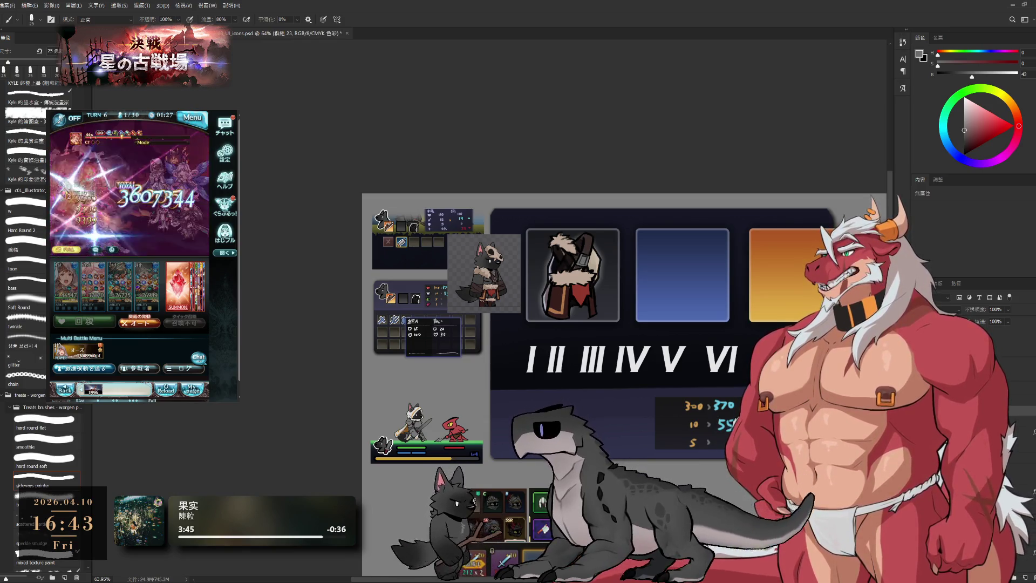
# Step: Free-transform the vest art to overflow its dark card frame and commit the new size
pyautogui.hotkey('ctrl', 't')
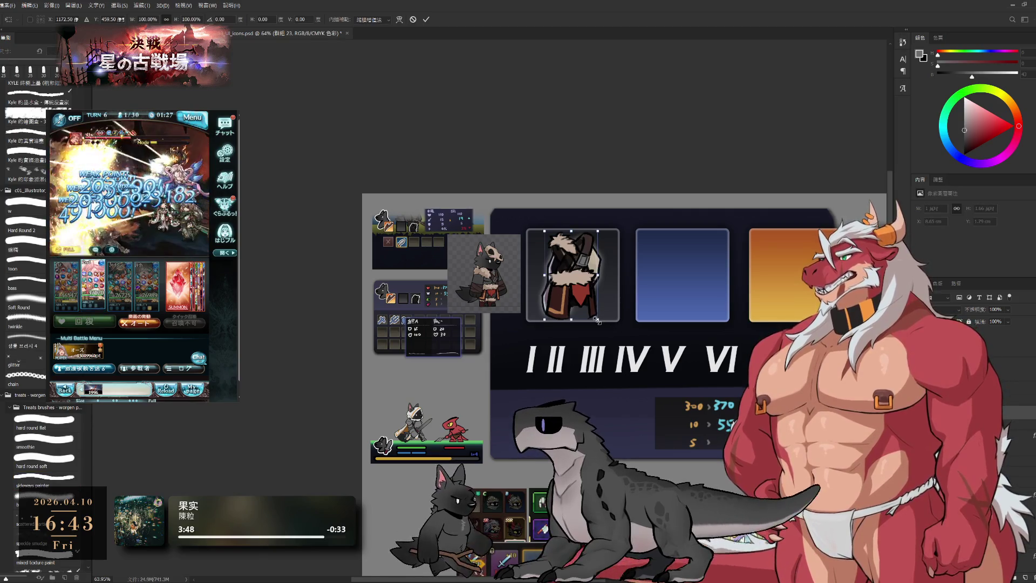
pyautogui.moveTo(610, 328)
pyautogui.mouseDown()
pyautogui.moveTo(601, 328)
pyautogui.moveTo(603, 355)
pyautogui.moveTo(600, 328)
pyautogui.mouseUp()
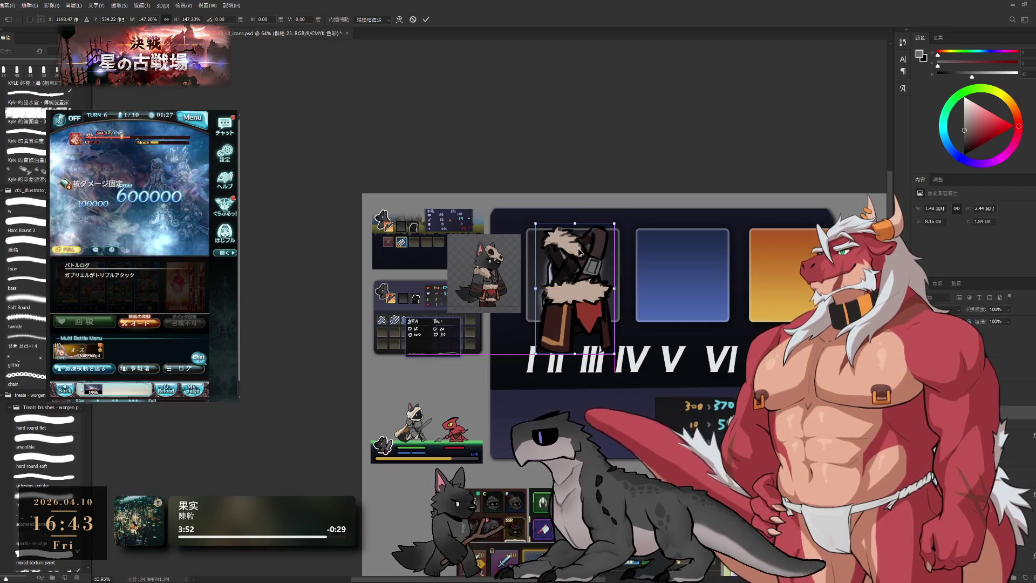
pyautogui.press('Return')
pyautogui.press('e')
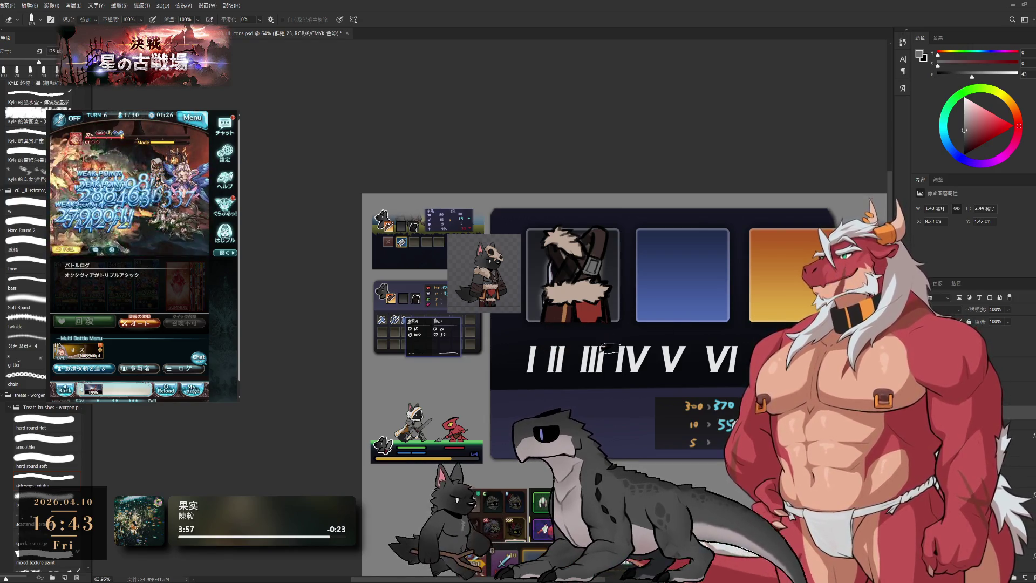
pyautogui.scroll(2, 559, 231)
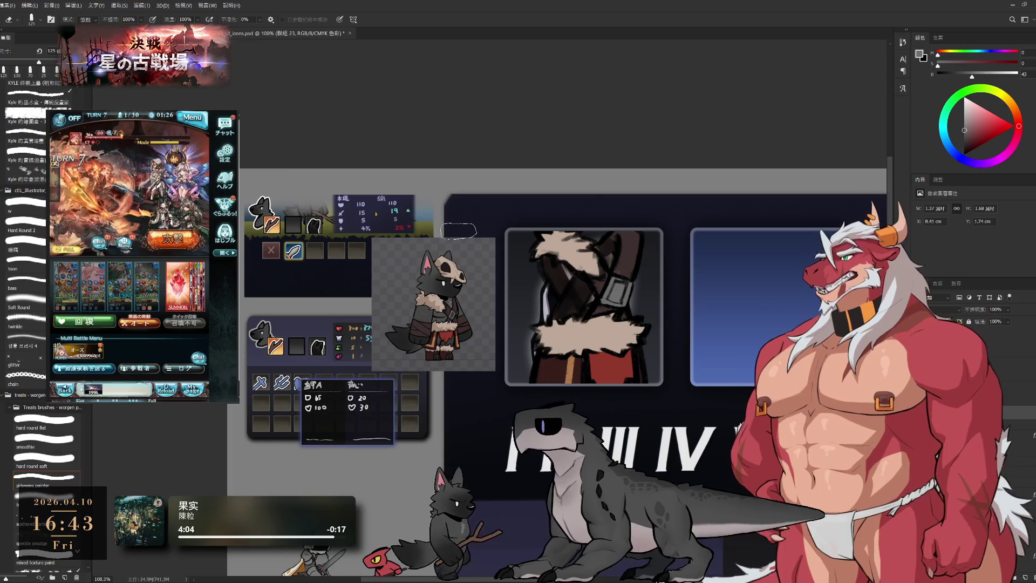
pyautogui.scroll(-2, 597, 282)
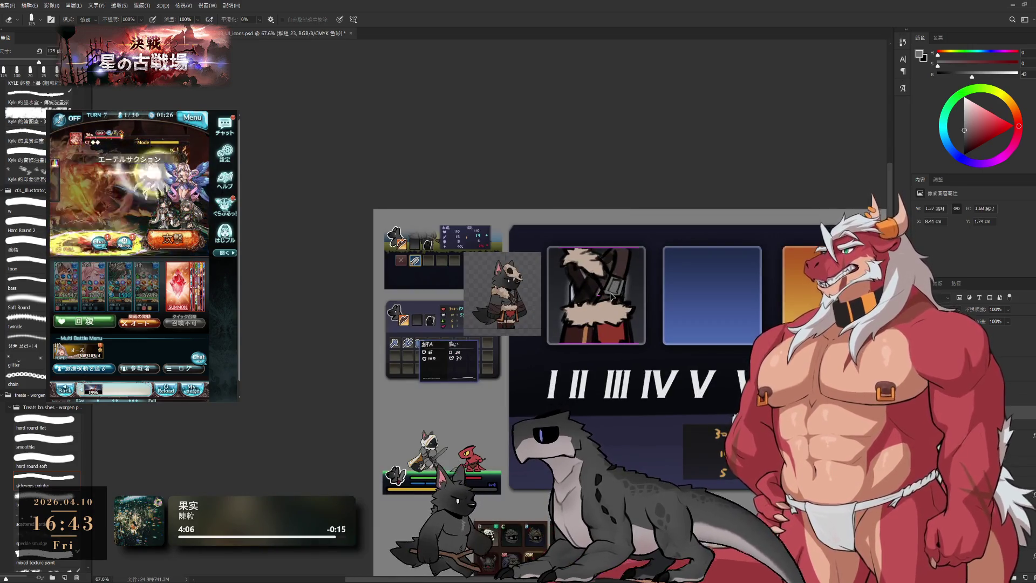